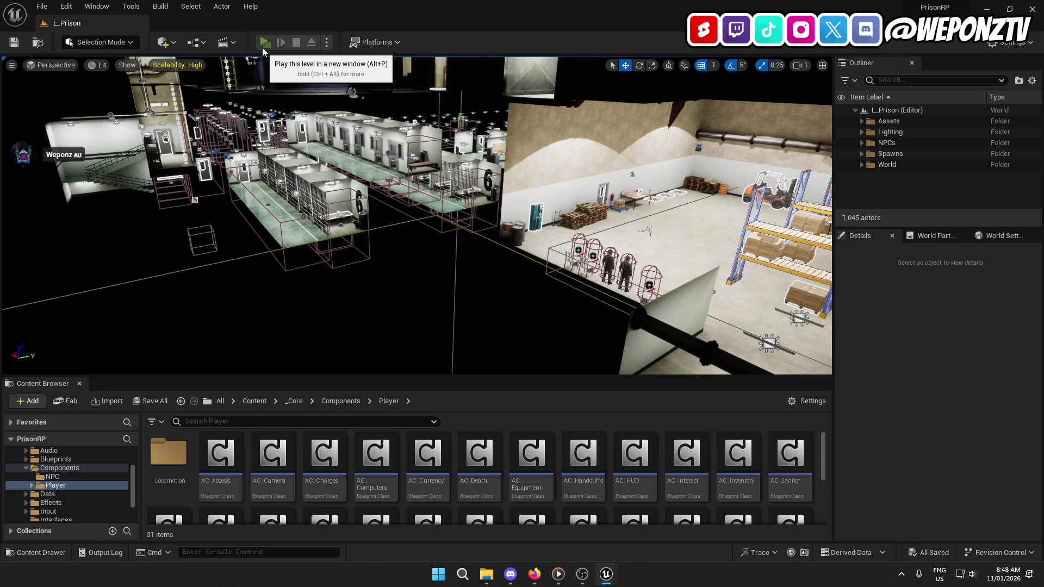
Step: In a level preview, handcuff, search and uncuff the inmate, then end the session
left_click(263, 47)
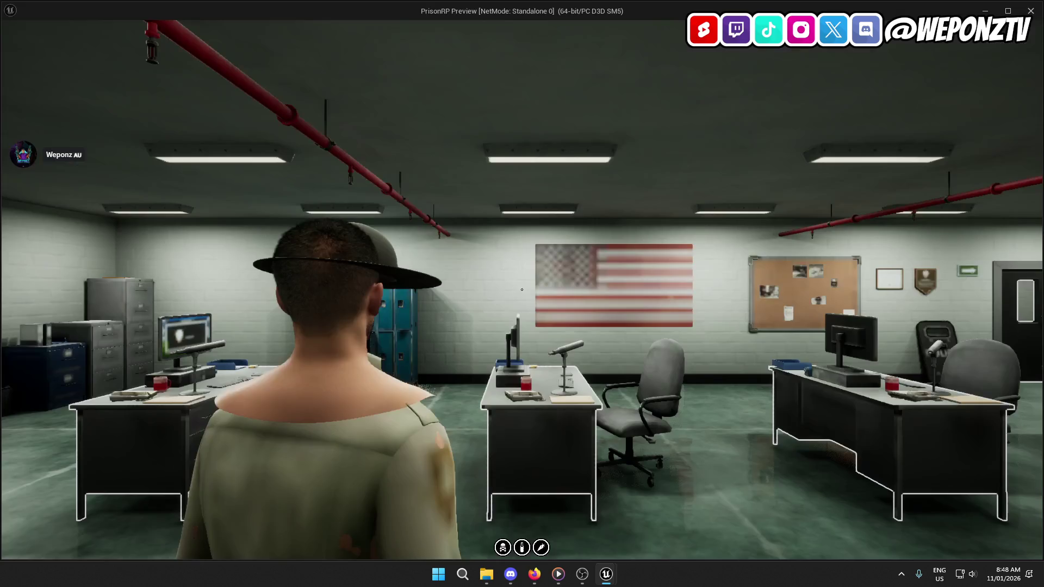
key("w")
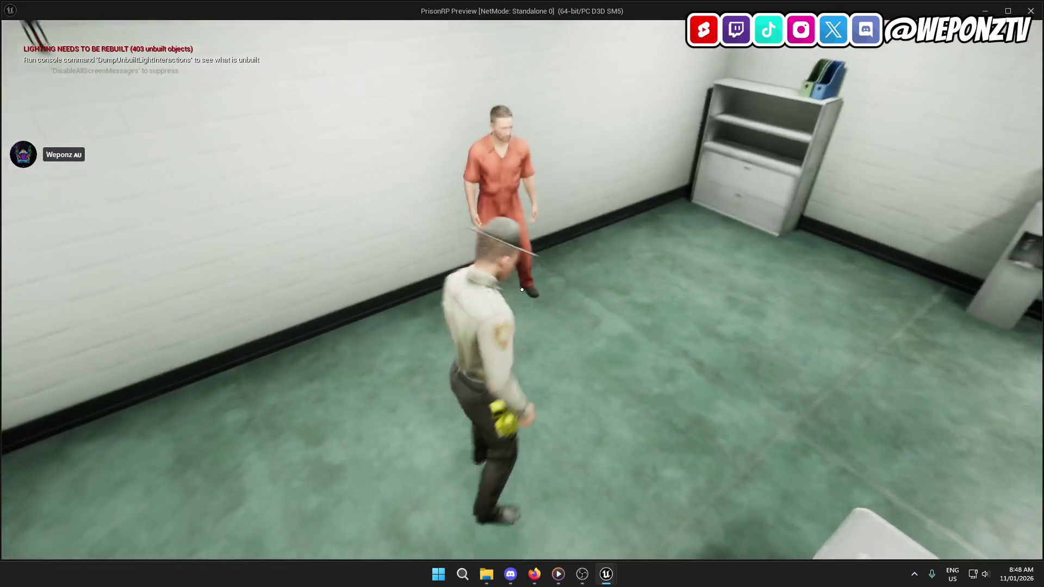
key("f")
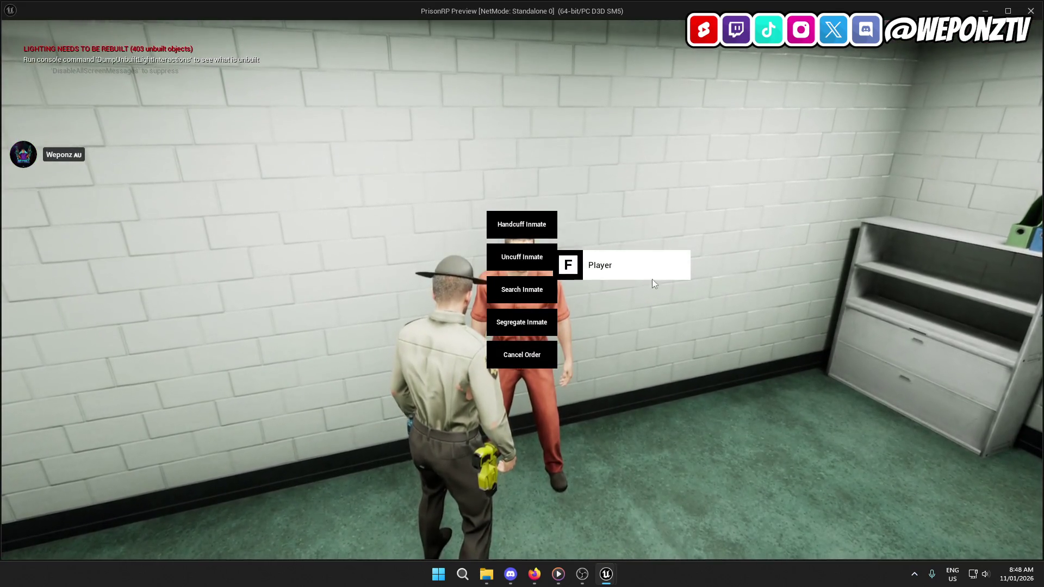
left_click(527, 227)
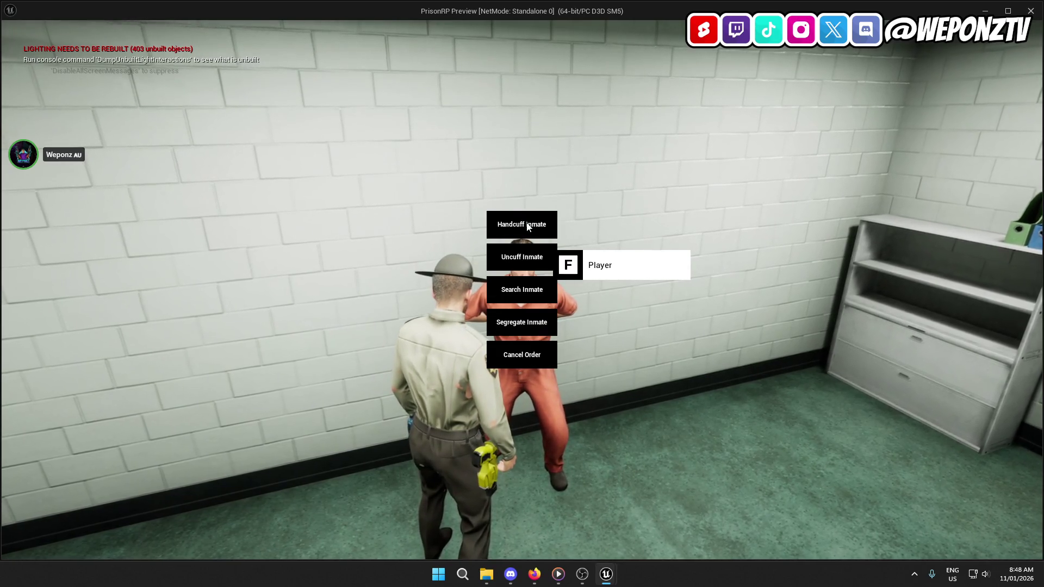
key("f")
left_click(511, 297)
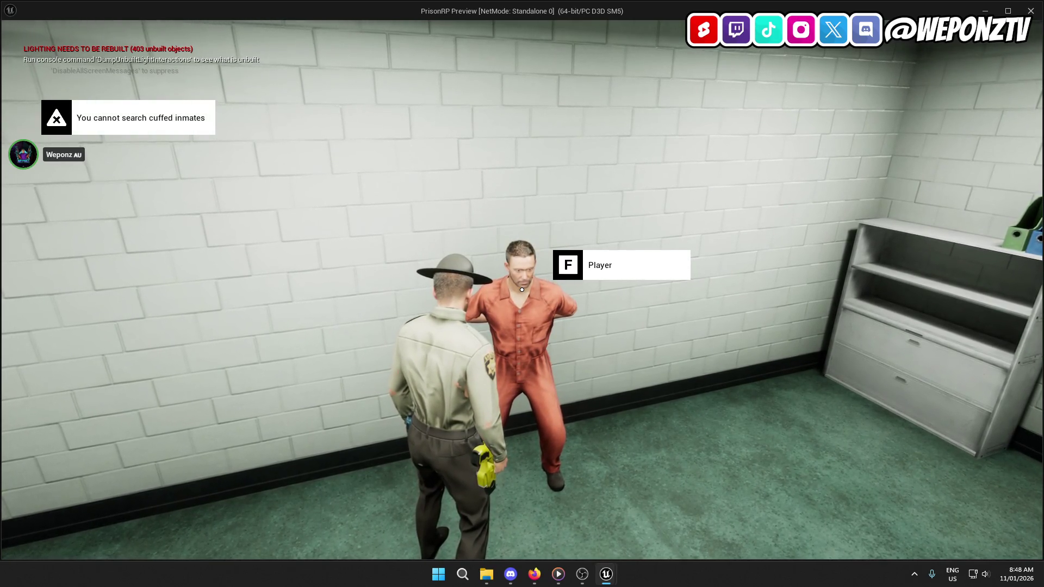
key("f")
left_click(516, 258)
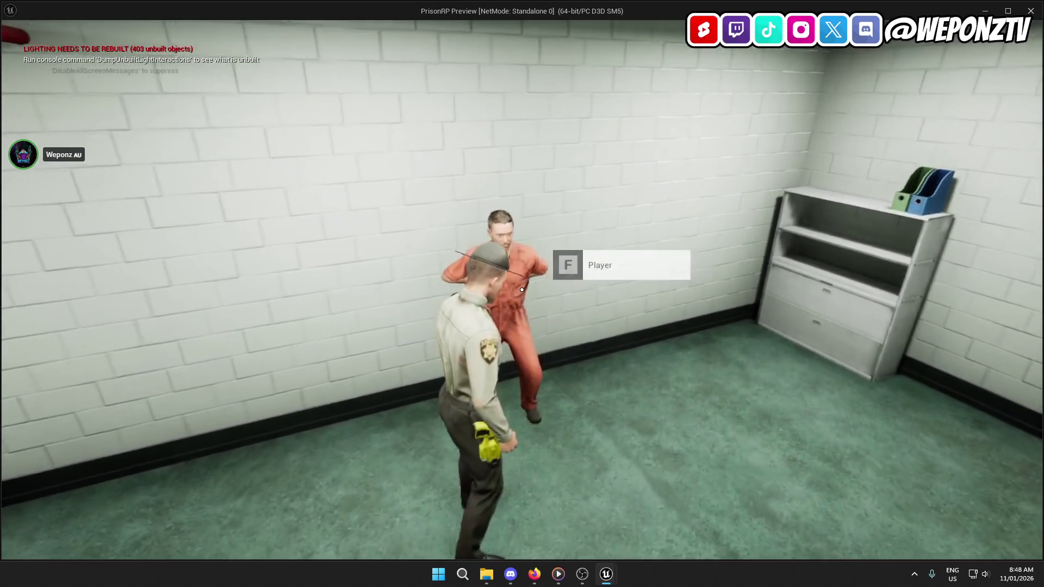
key("Escape")
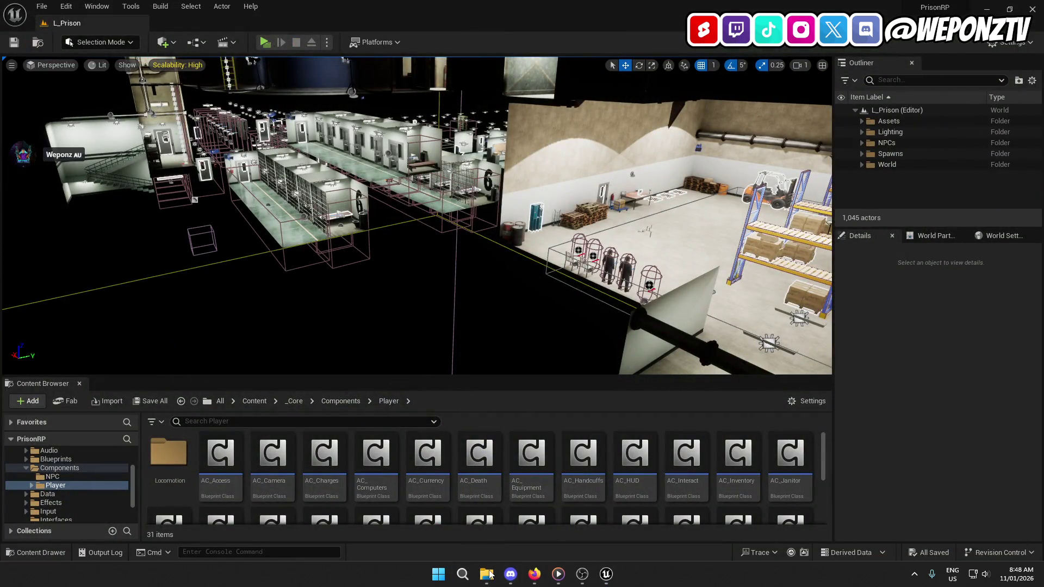
Step: Open Bugs.txt in PrisonRP and add 'player uncuff animation is not playing (for npc at least)' below the SHU line
left_click(486, 574)
double_click(354, 212)
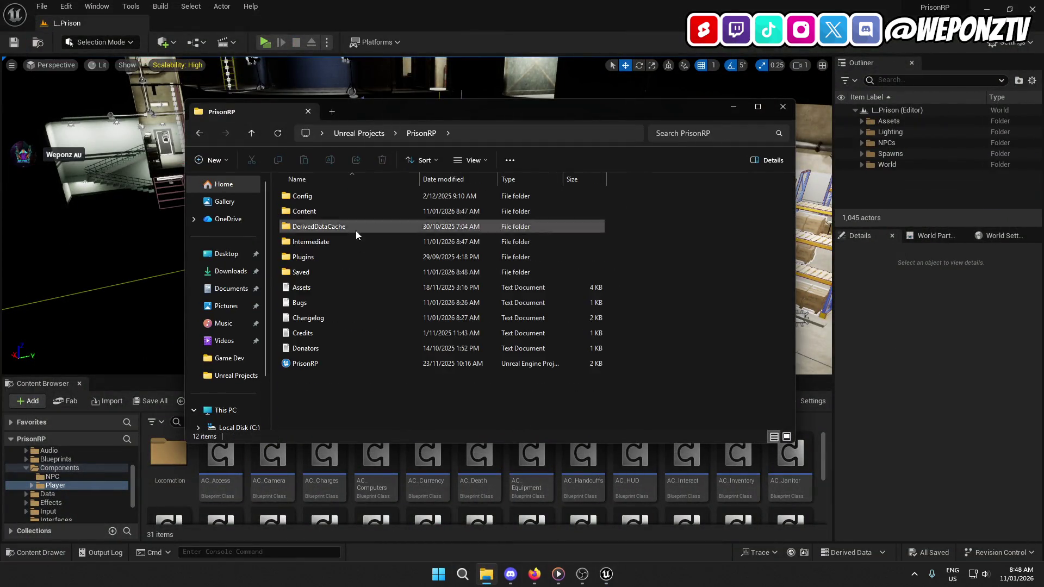
double_click(315, 303)
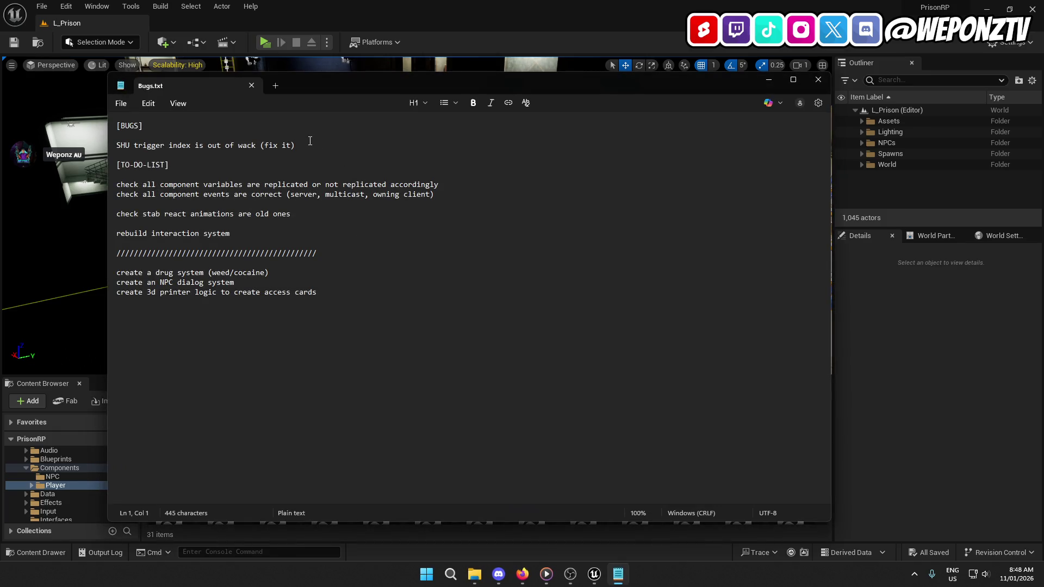
triple_click(317, 140)
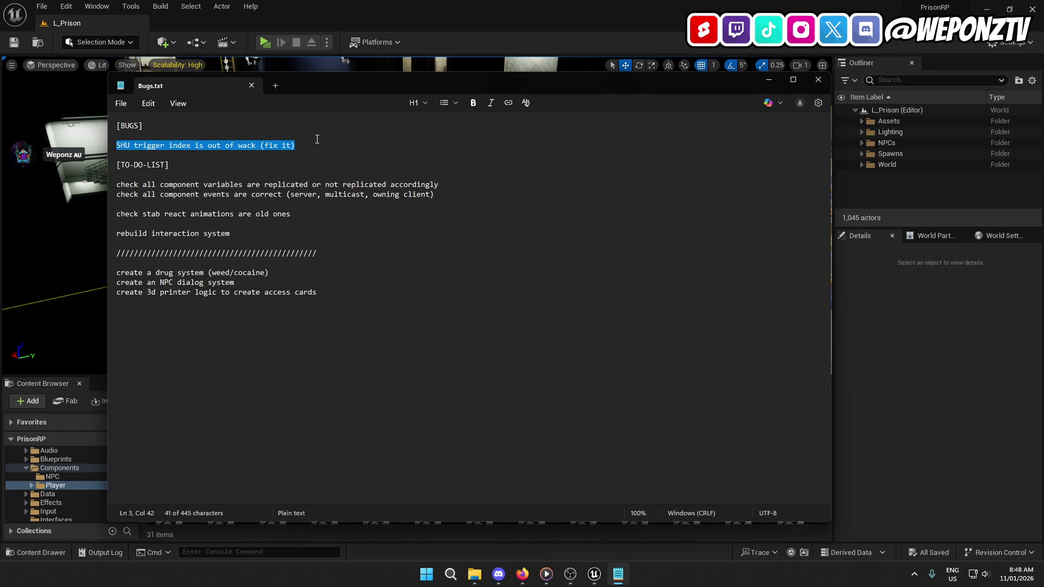
left_click(303, 146)
key("Return")
key("Return")
type("player uncuff animatio")
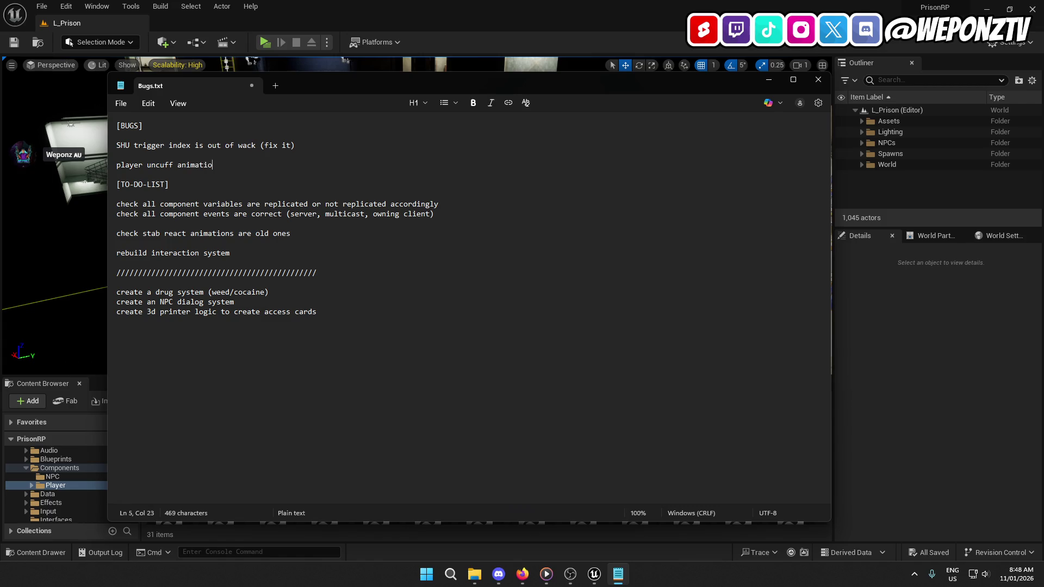
type("n is not pla")
type("ying (for npc at lea")
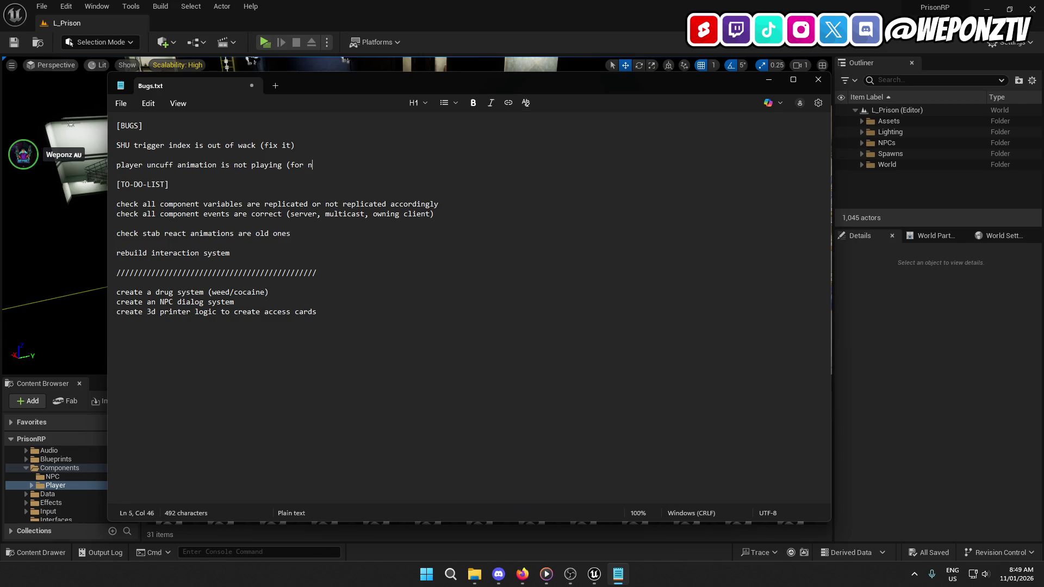
type("st")
Step: Save Bugs.txt, minimize Notepad and close the project folder window
left_click(121, 103)
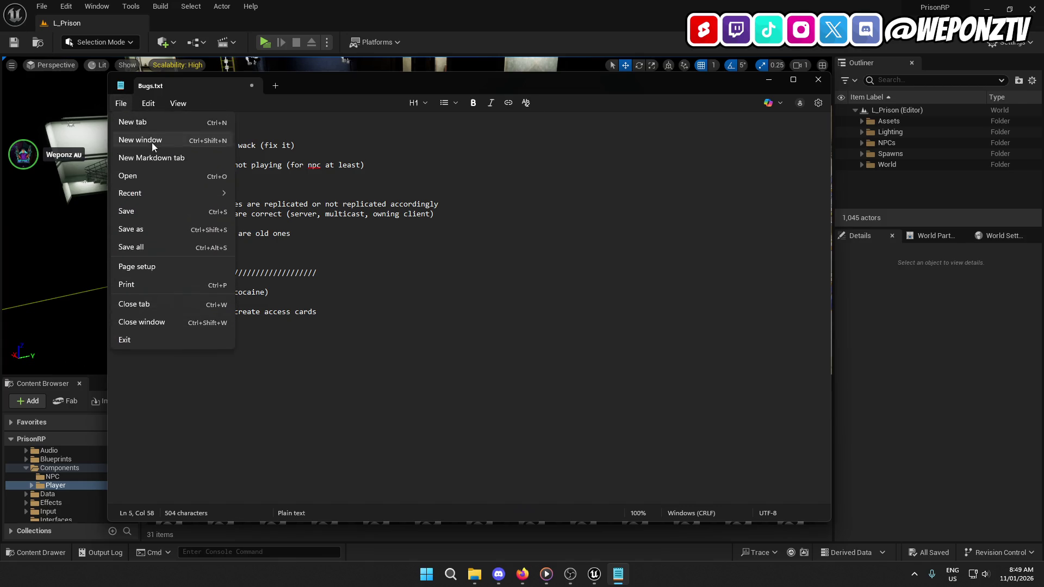
left_click(141, 217)
left_click(231, 255)
left_click_drag(94, 261, 112, 253)
left_click(371, 158)
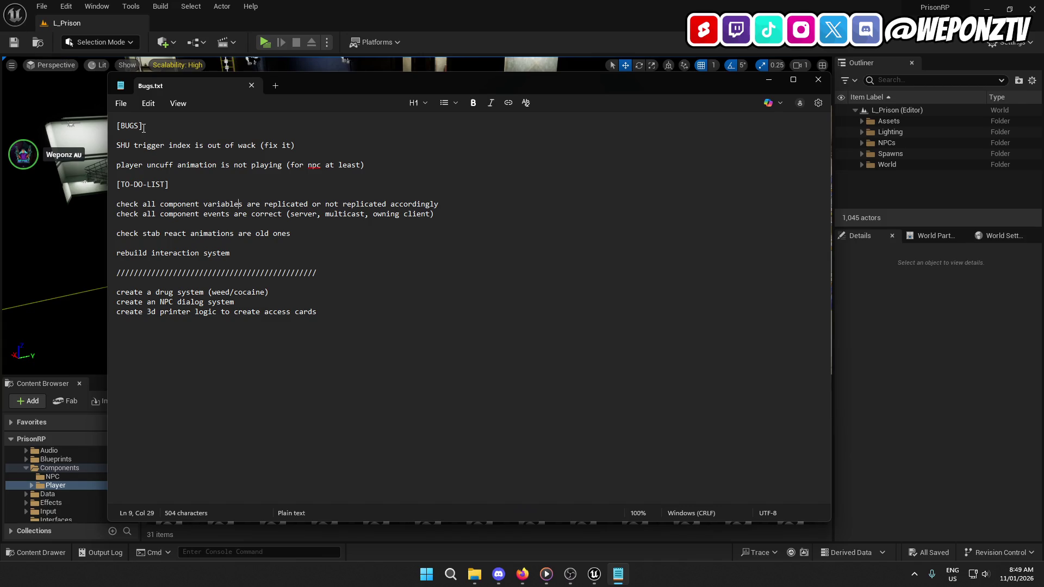
left_click(769, 80)
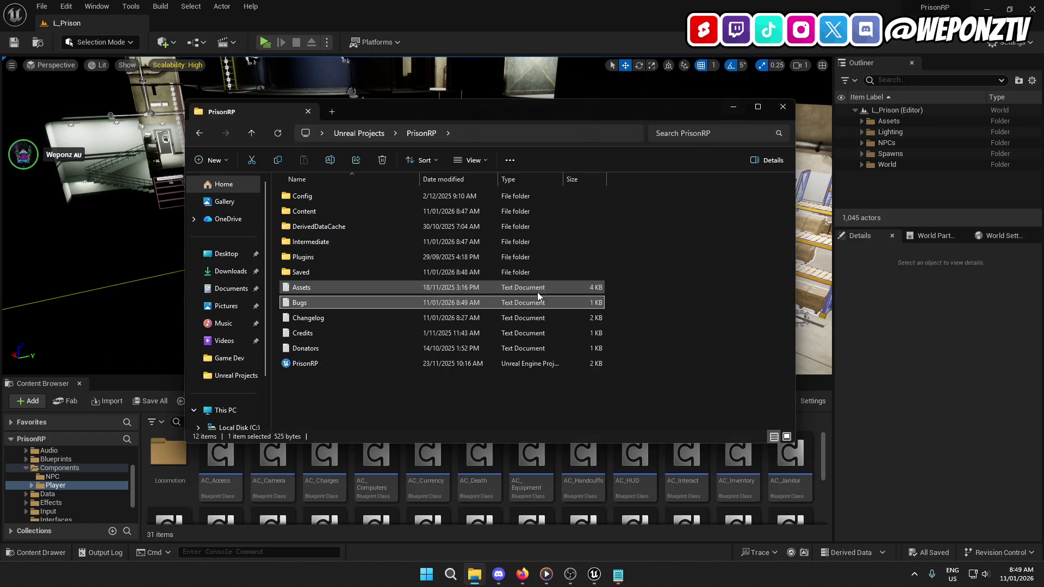
left_click(779, 109)
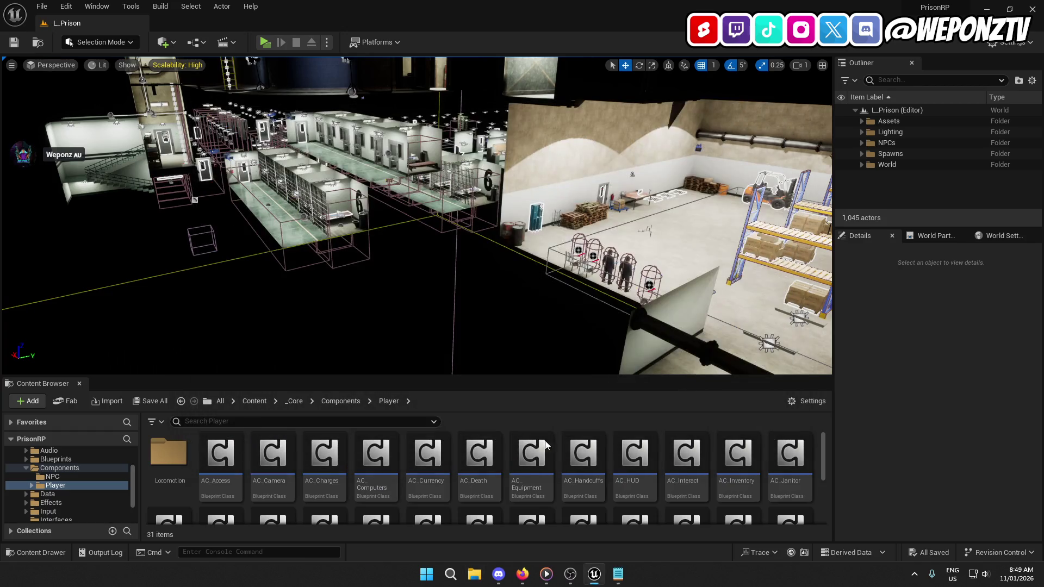
Step: Open the AC_Handcuffs blueprint and bring the SRV_UncuffPlayer event into view
left_click(590, 477)
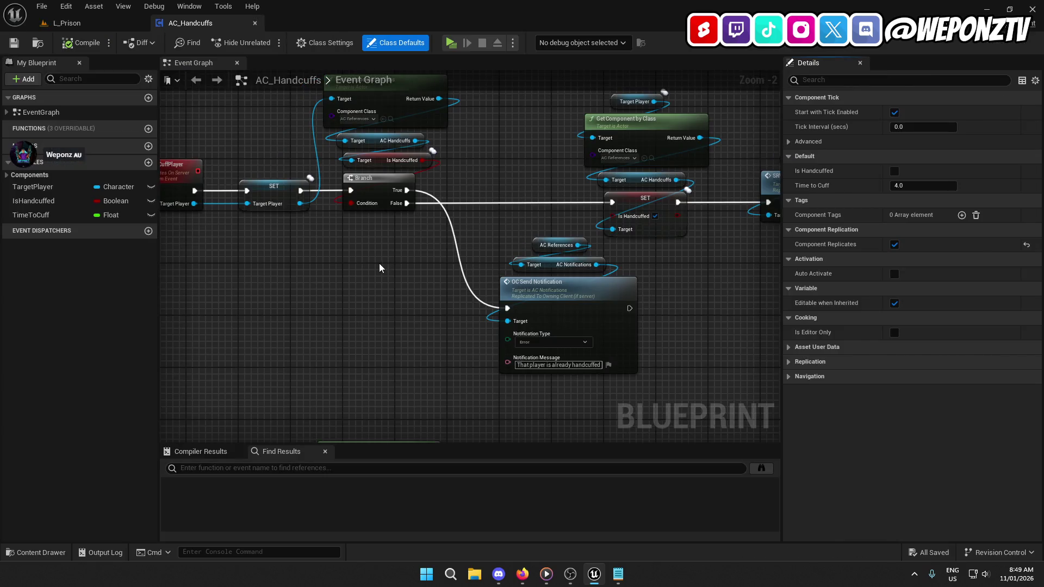
scroll(377, 263, "down", 2)
mouse_move(378, 263)
left_mouse_down()
mouse_move(497, 400)
mouse_move(490, 70)
left_mouse_up()
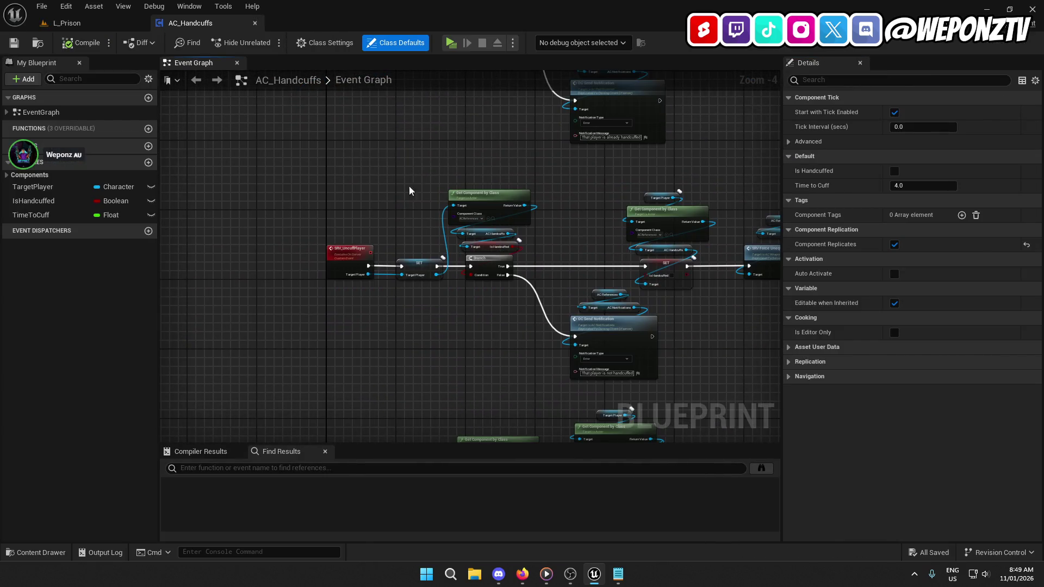
Step: Find SRV_UncuffPlayer references across all blueprints and open the AC_Orders call
right_click(340, 255)
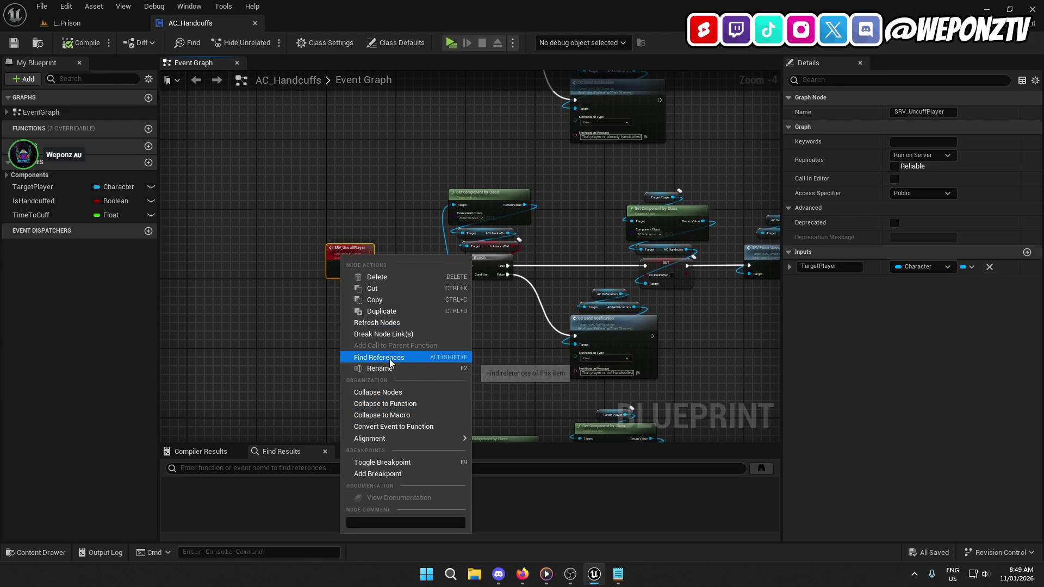
left_click(397, 357)
left_click(763, 469)
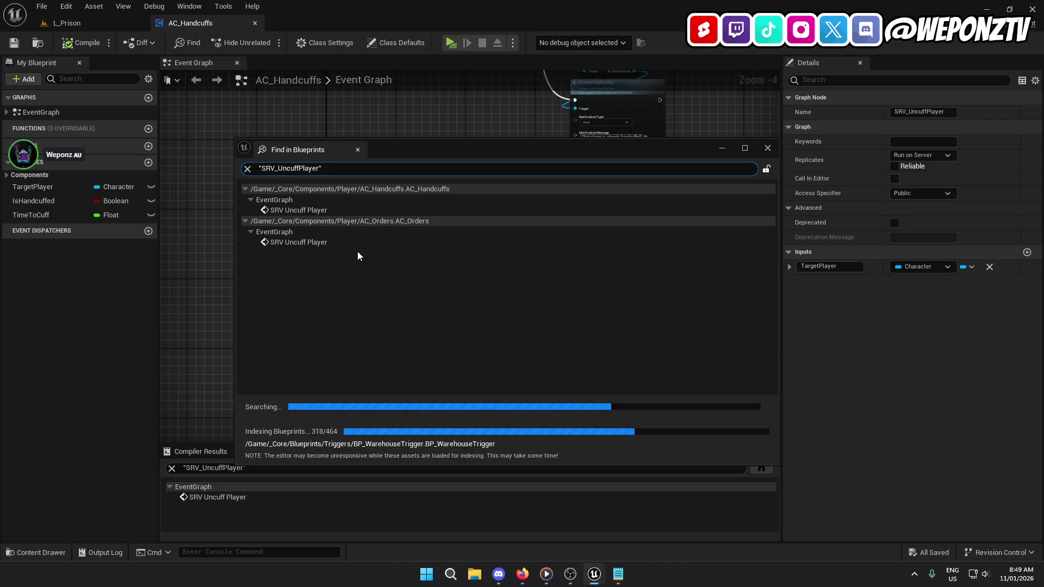
left_click(320, 243)
double_click(319, 243)
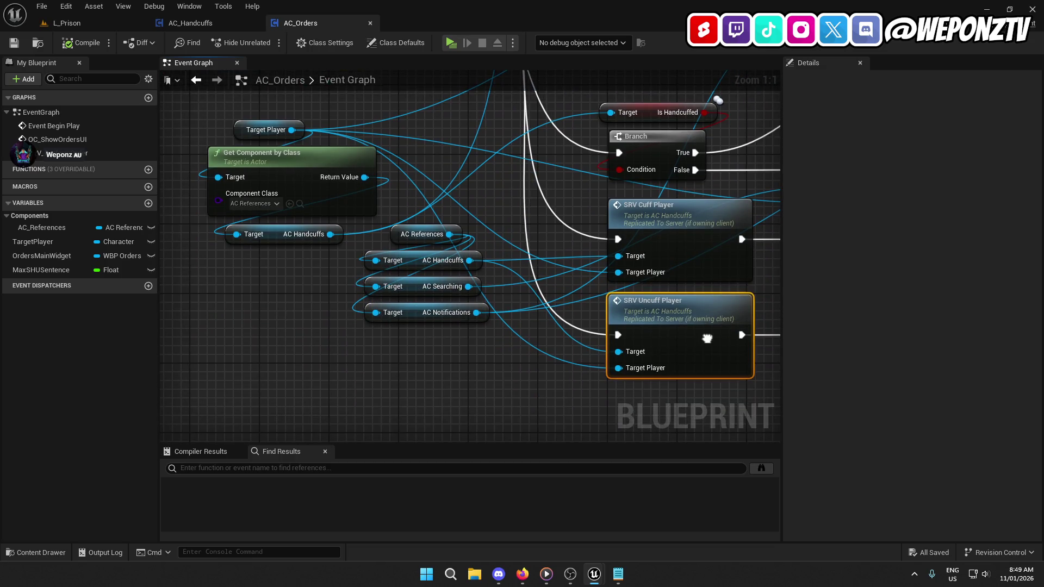
Step: Inspect the AC_Orders uncuff branch and open BP_PlayerHUD at the ToggleOrders event
mouse_move(707, 338)
left_mouse_down()
mouse_move(911, 553)
mouse_move(810, 452)
mouse_move(647, 330)
mouse_move(946, 563)
mouse_move(539, 252)
mouse_move(362, 159)
left_mouse_up()
mouse_move(438, 187)
left_mouse_down()
mouse_move(469, 178)
mouse_move(438, 184)
mouse_move(587, 372)
mouse_move(582, 359)
left_mouse_up()
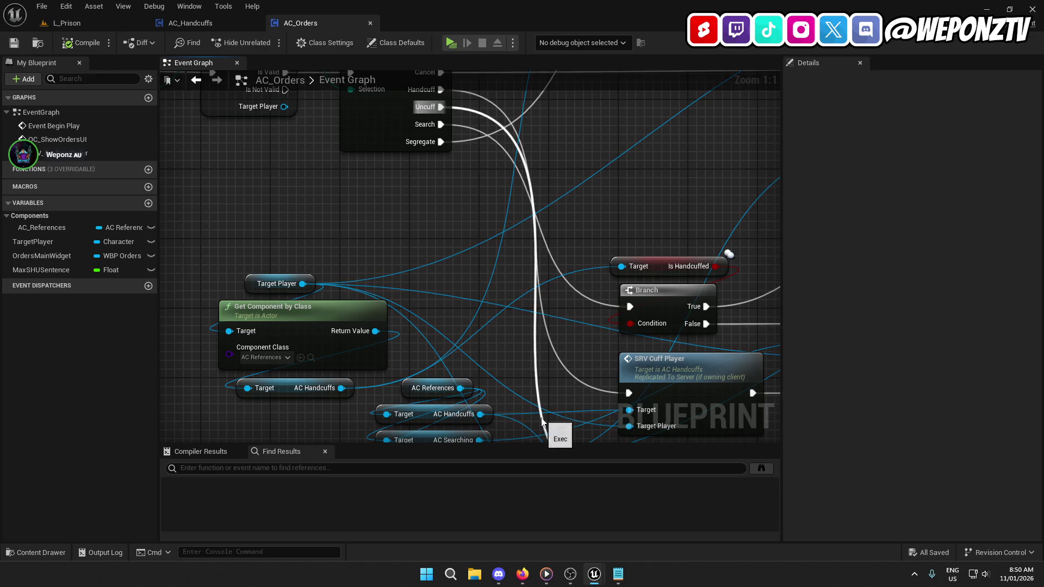
mouse_move(575, 380)
left_mouse_down()
mouse_move(538, 378)
mouse_move(516, 275)
mouse_move(410, 196)
mouse_move(726, 304)
mouse_move(770, 378)
mouse_move(457, 147)
mouse_move(326, 76)
mouse_move(305, 87)
mouse_move(283, 180)
mouse_move(259, 201)
left_mouse_up()
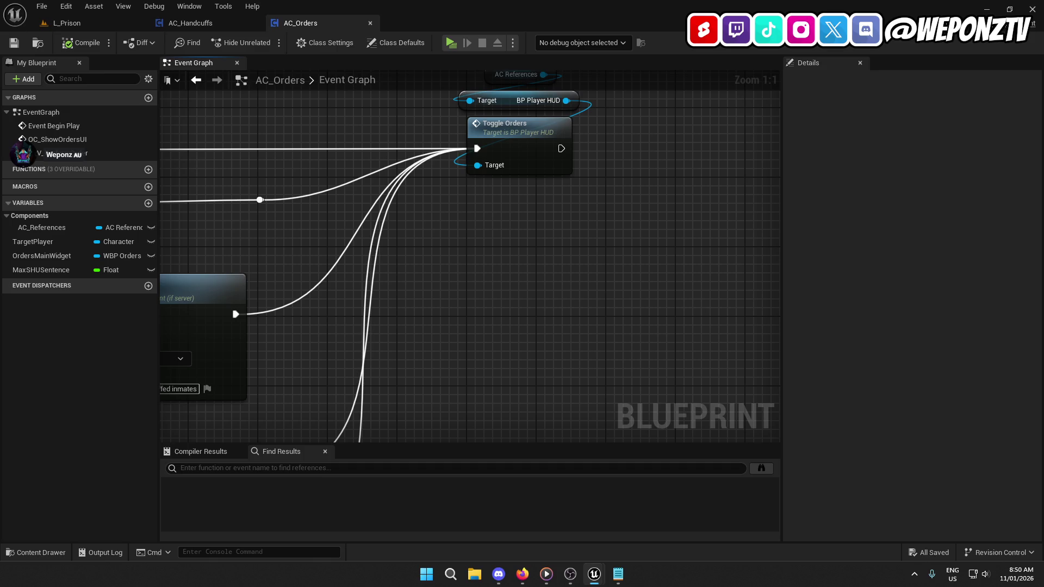
double_click(524, 135)
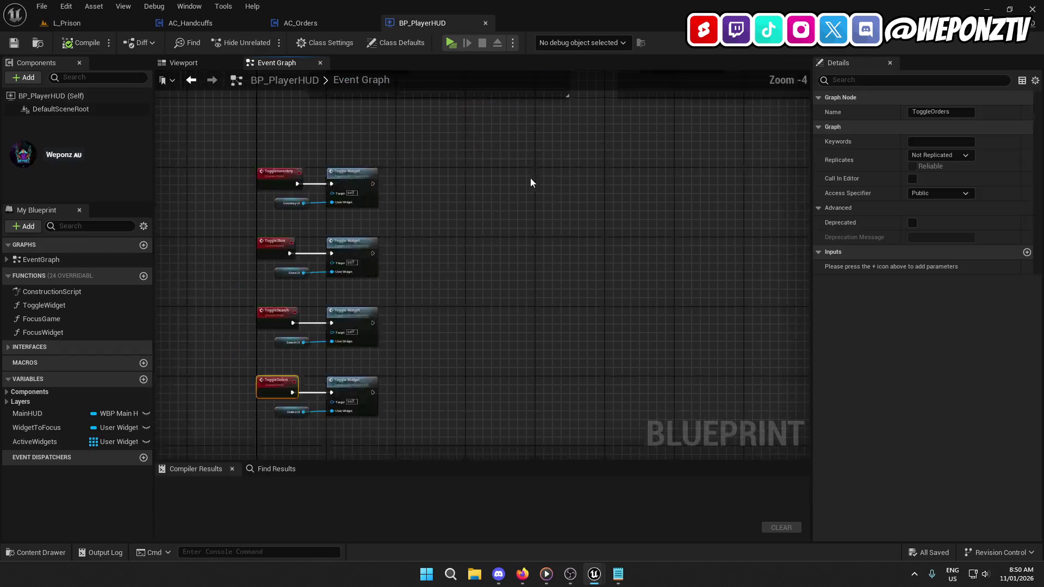
scroll(520, 333, "up", 3)
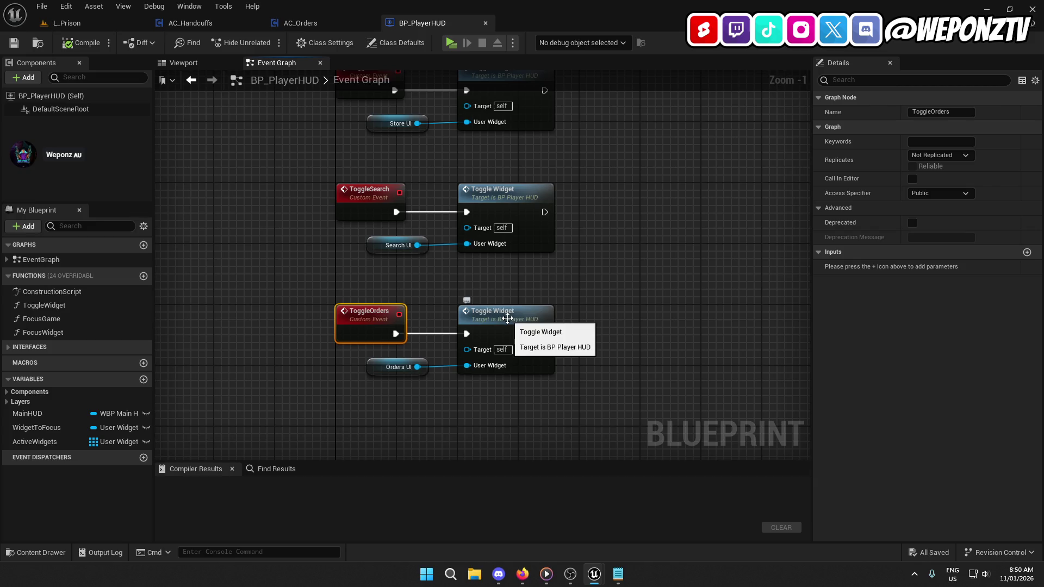
Step: Return to AC_Orders and jump to the SRV_UncuffPlayer event in AC_Handcuffs
left_click(322, 15)
mouse_move(255, 182)
left_mouse_down()
mouse_move(505, 226)
mouse_move(516, 264)
mouse_move(781, 154)
left_mouse_up()
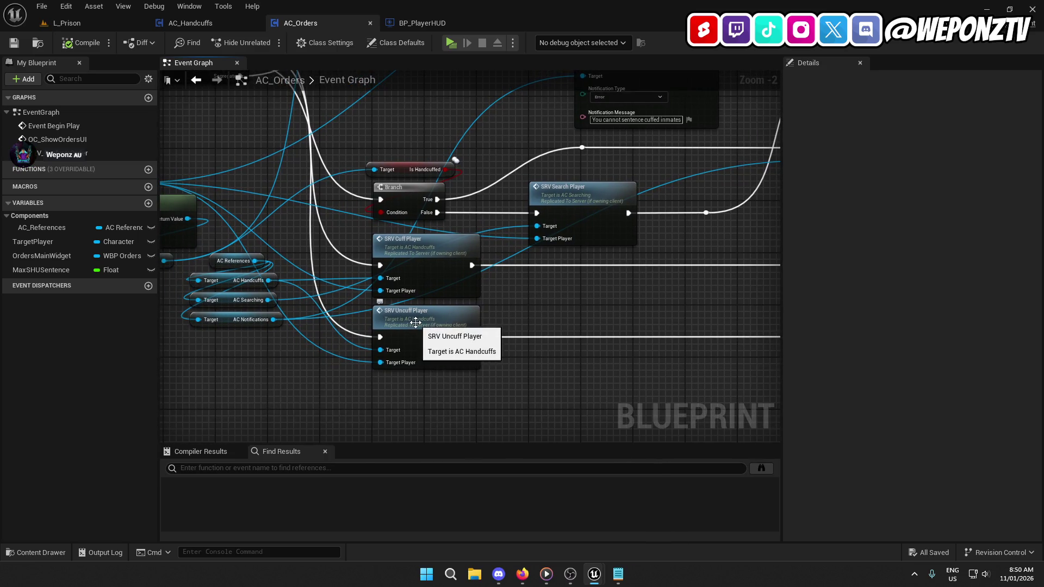
double_click(416, 322)
scroll(354, 140, "up", 3)
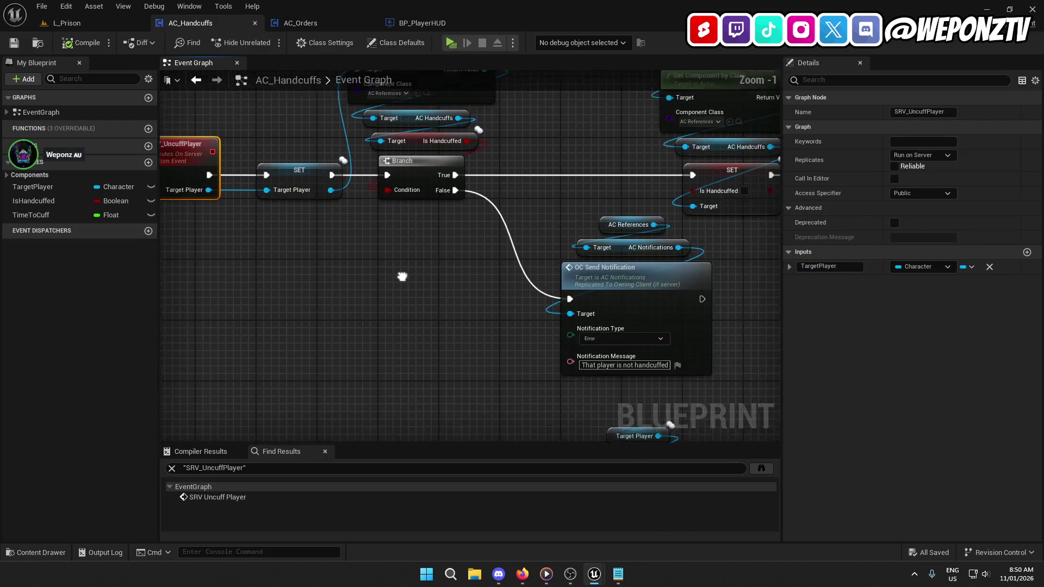
Step: Review the AC_Handcuffs uncuff logic, including the Branch, SET, OC Start Interact Timer and TargetPlayer nodes
left_click_drag(403, 275, 394, 361)
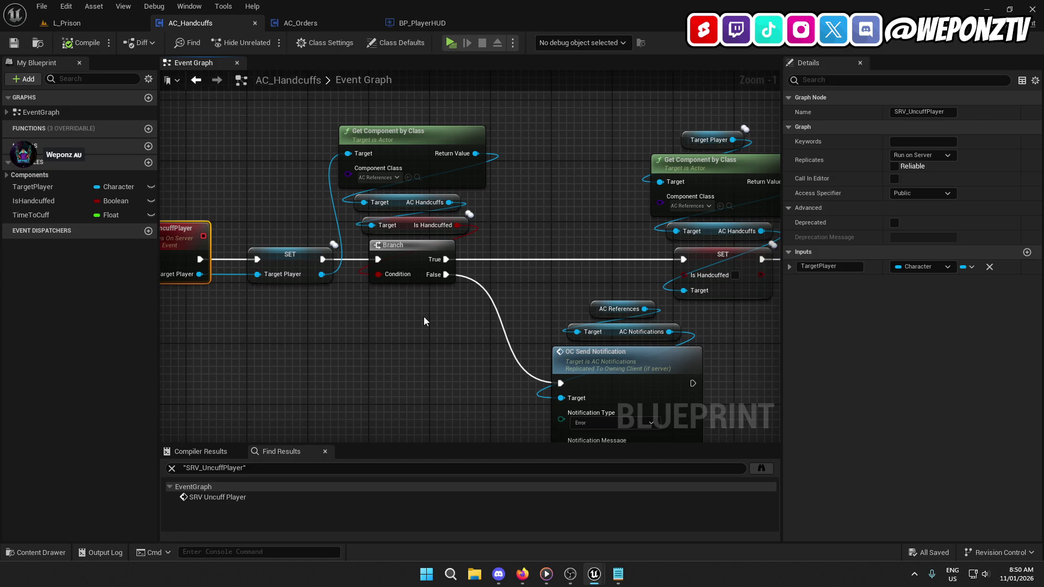
mouse_move(456, 353)
left_mouse_down()
mouse_move(373, 326)
mouse_move(308, 340)
mouse_move(293, 287)
mouse_move(1, 305)
left_mouse_up()
mouse_move(467, 256)
left_mouse_down()
mouse_move(463, 202)
mouse_move(467, 240)
mouse_move(267, 287)
mouse_move(68, 292)
mouse_move(423, 330)
left_mouse_up()
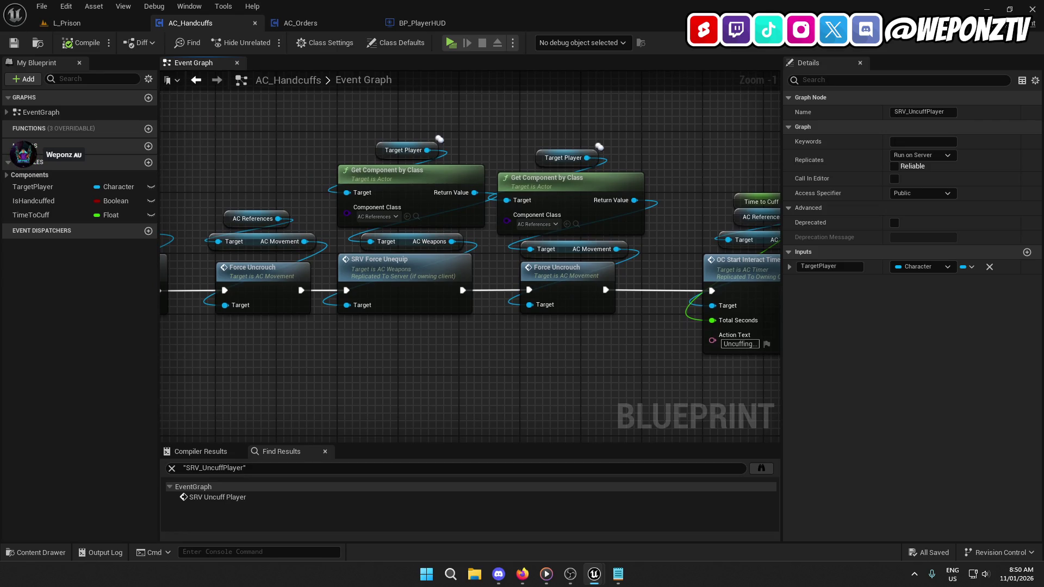
mouse_move(337, 373)
left_mouse_down()
mouse_move(256, 337)
mouse_move(632, 291)
mouse_move(42, 290)
mouse_move(256, 326)
mouse_move(302, 348)
left_mouse_up()
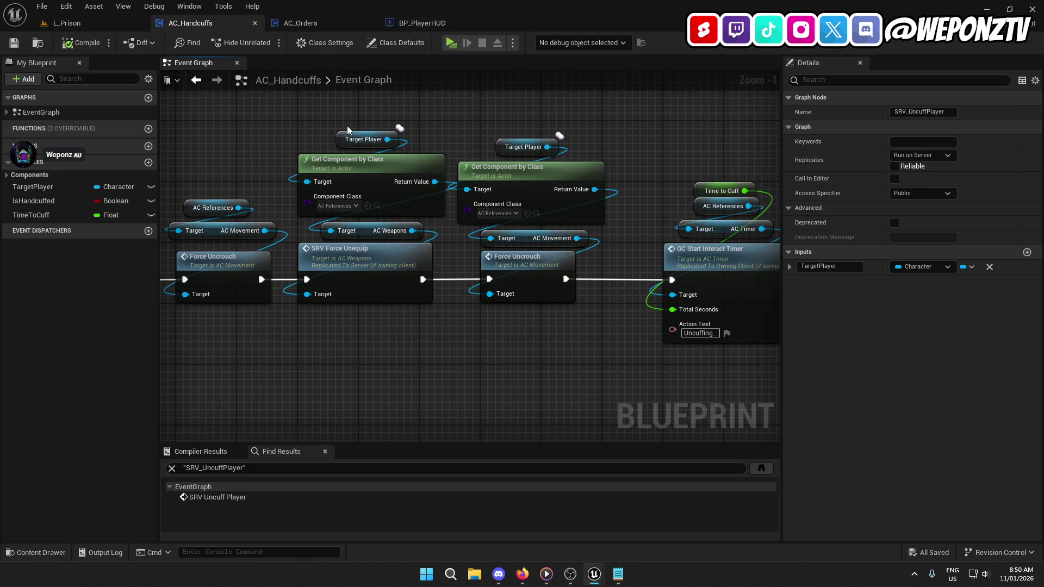
left_click(344, 143)
mouse_move(402, 236)
left_mouse_down()
mouse_move(546, 239)
mouse_move(550, 223)
mouse_move(508, 223)
left_mouse_up()
left_click_drag(662, 344, 130, 324)
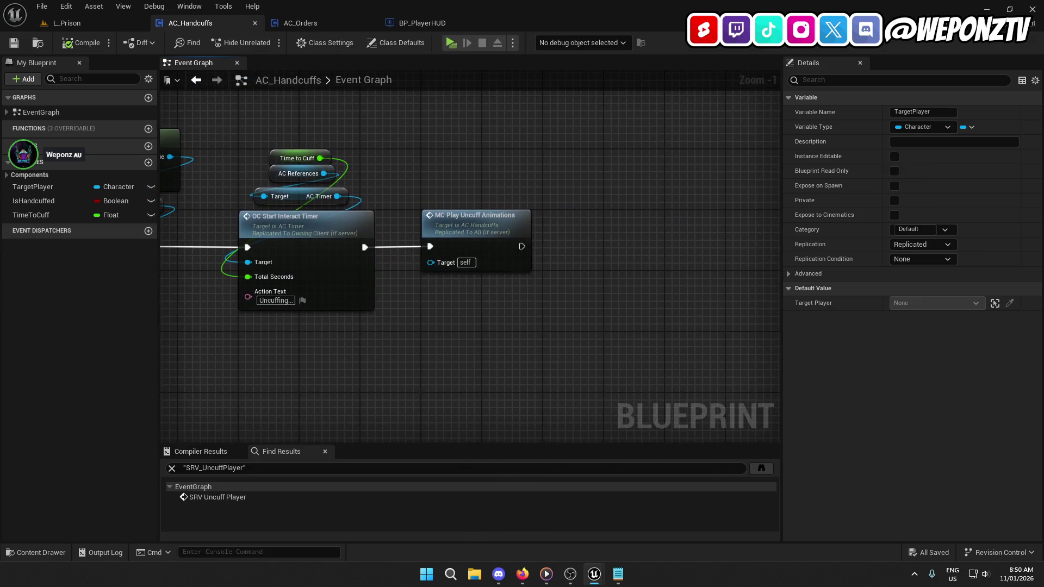
Step: Jump to MC_PlayUncuffAnimations and locate its uncuff montage in the Content Browser
double_click(428, 229)
mouse_move(428, 229)
left_mouse_down()
mouse_move(632, 212)
mouse_move(578, 202)
left_mouse_up()
scroll(578, 202, "down", 2)
mouse_move(522, 289)
left_mouse_down()
mouse_move(283, 333)
mouse_move(211, 326)
mouse_move(253, 298)
mouse_move(234, 282)
mouse_move(320, 266)
mouse_move(493, 348)
left_mouse_up()
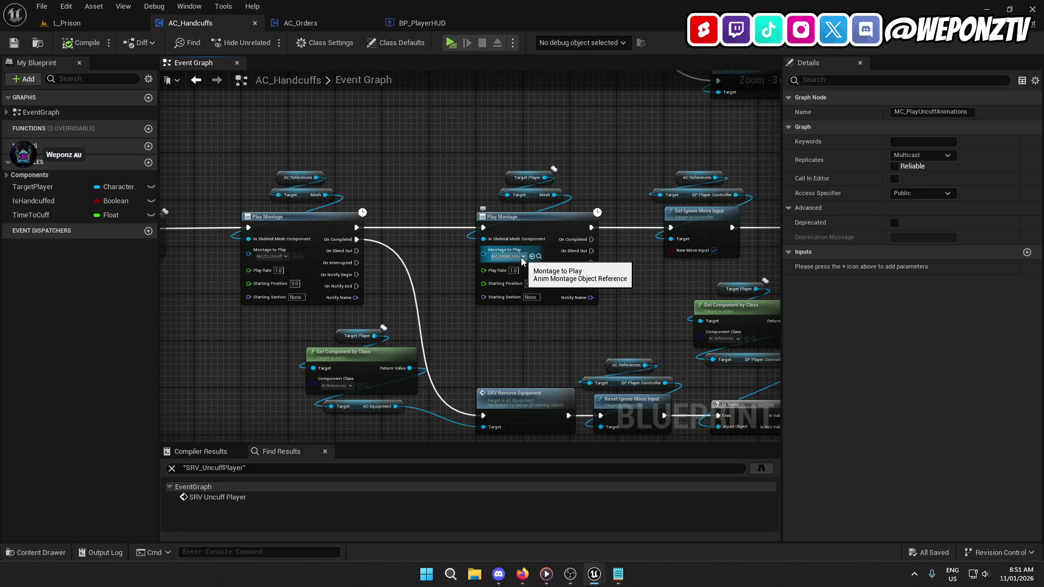
left_click(539, 256)
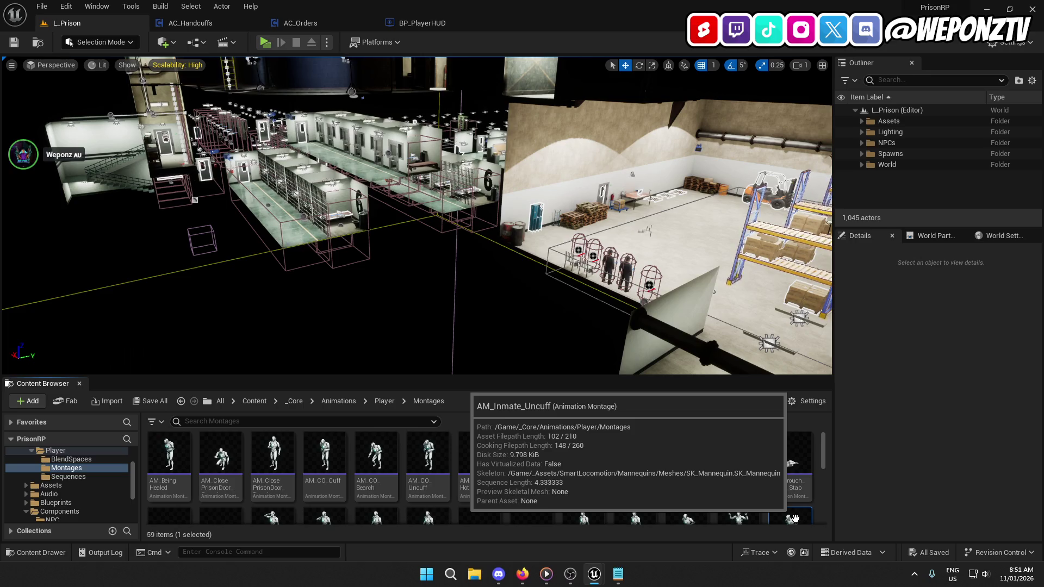
Step: Browse to the NPC Montages folder and search it for 'cuf'
scroll(793, 511, "down", 2)
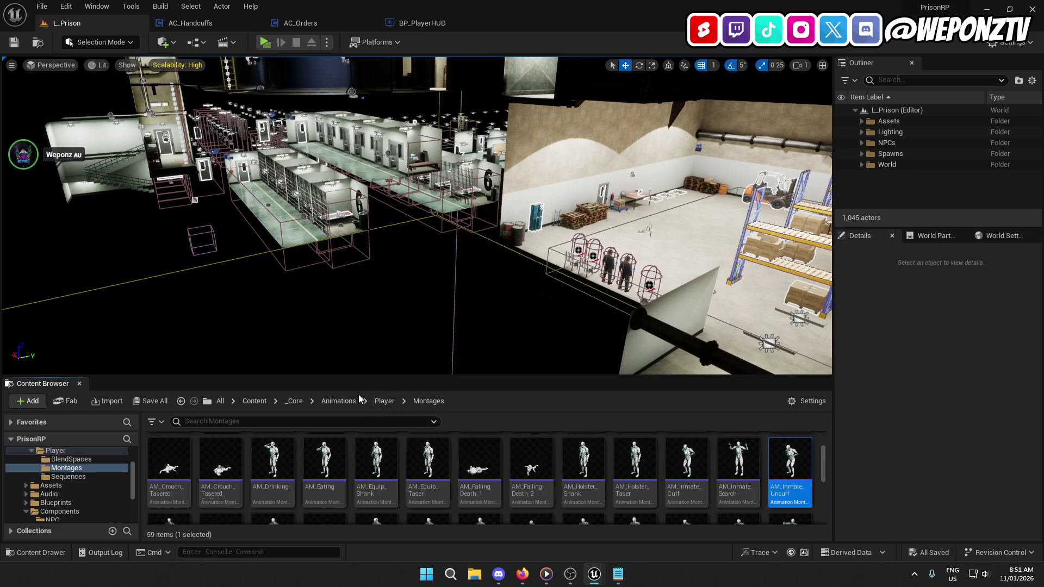
left_click(377, 402)
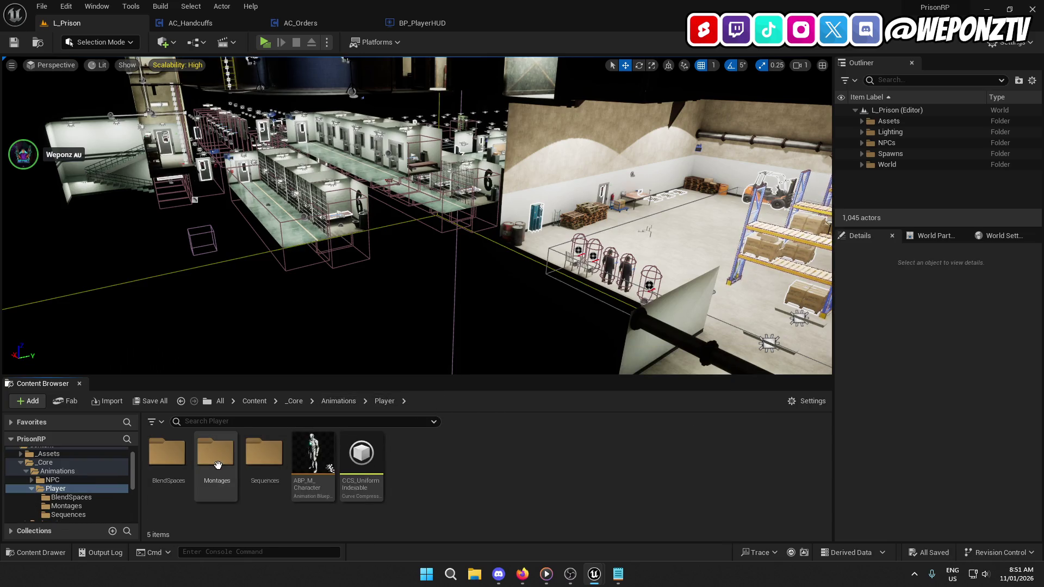
left_click(338, 401)
double_click(169, 457)
left_click(174, 462)
double_click(174, 461)
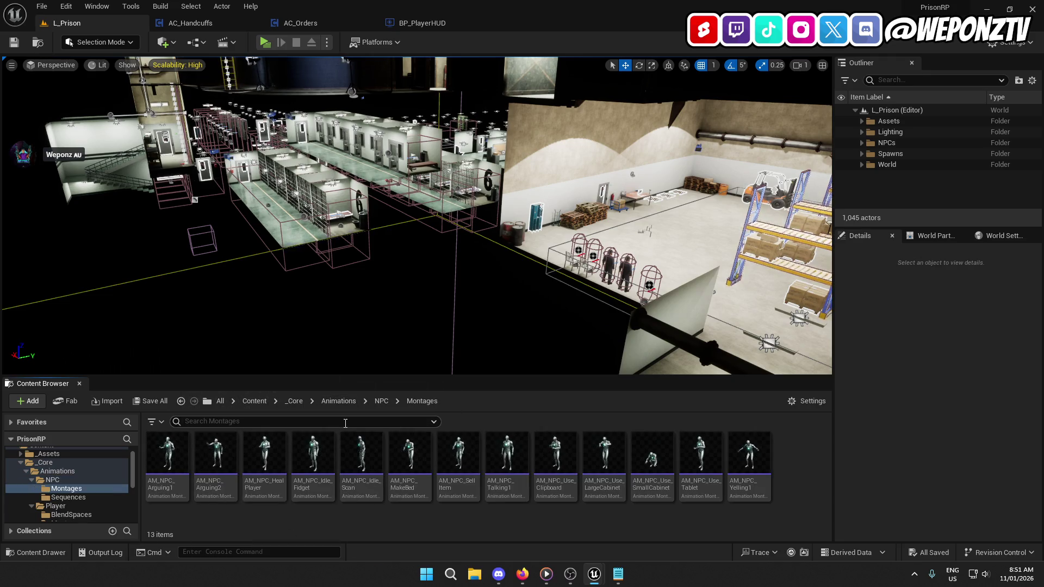
type("cuf")
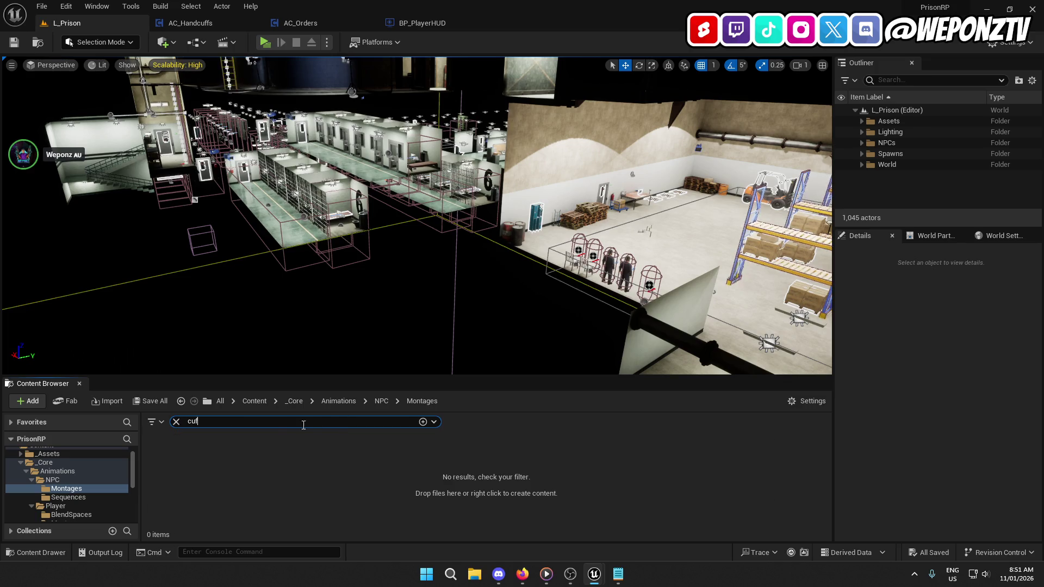
Step: Check the NPC Sequences folder, trying 'cuff' and 'han' searches before listing all 29 animations
left_click(380, 401)
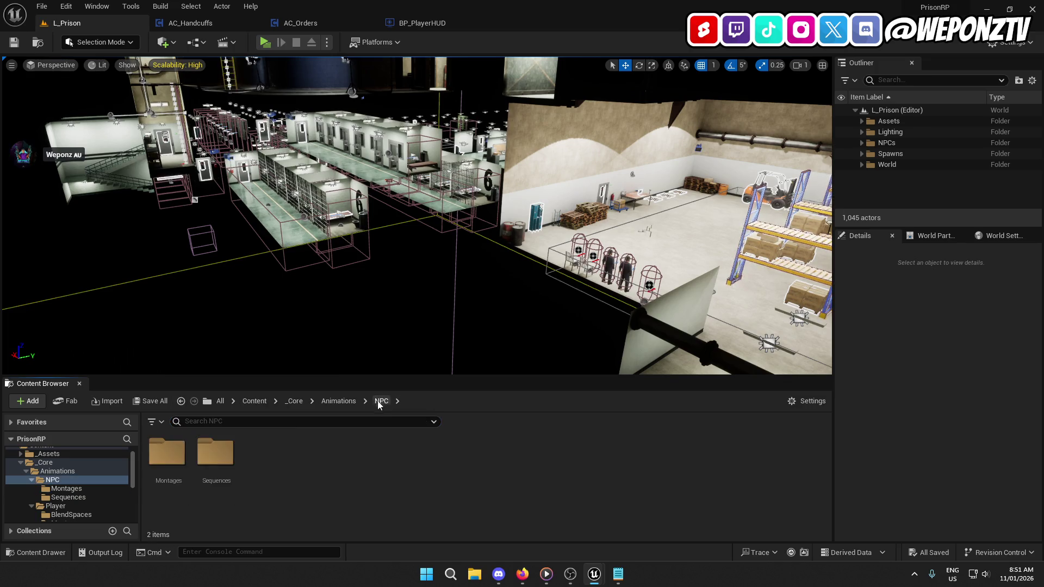
double_click(217, 451)
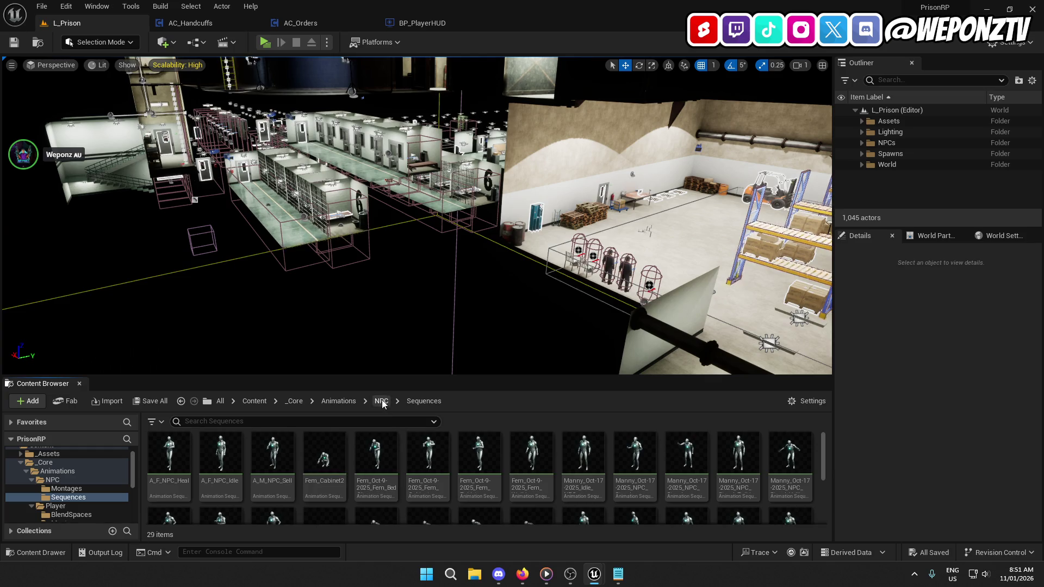
left_click(381, 401)
double_click(216, 449)
scroll(462, 491, "down", 2)
scroll(462, 491, "down", 1)
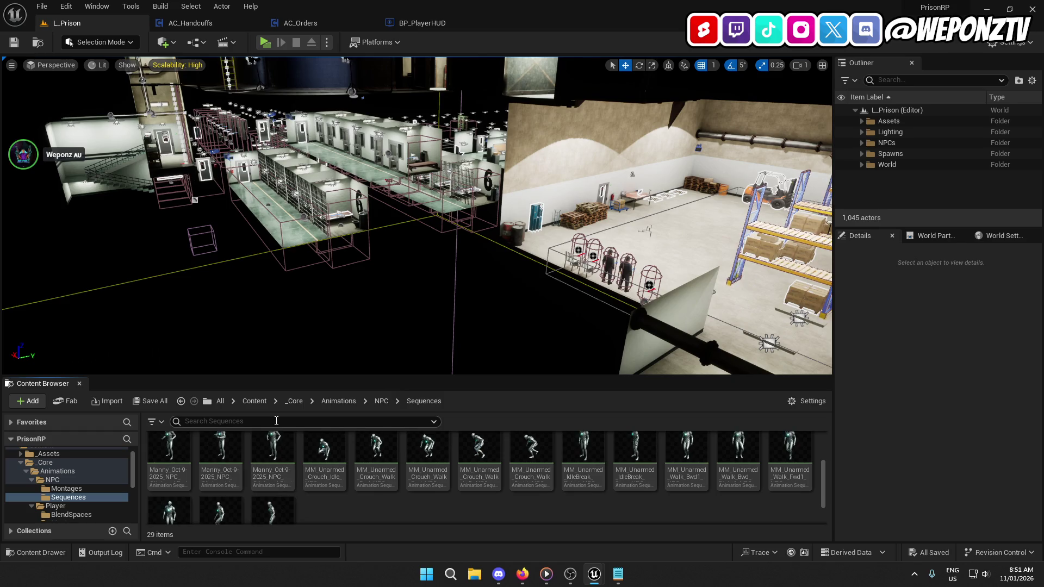
type("cuff")
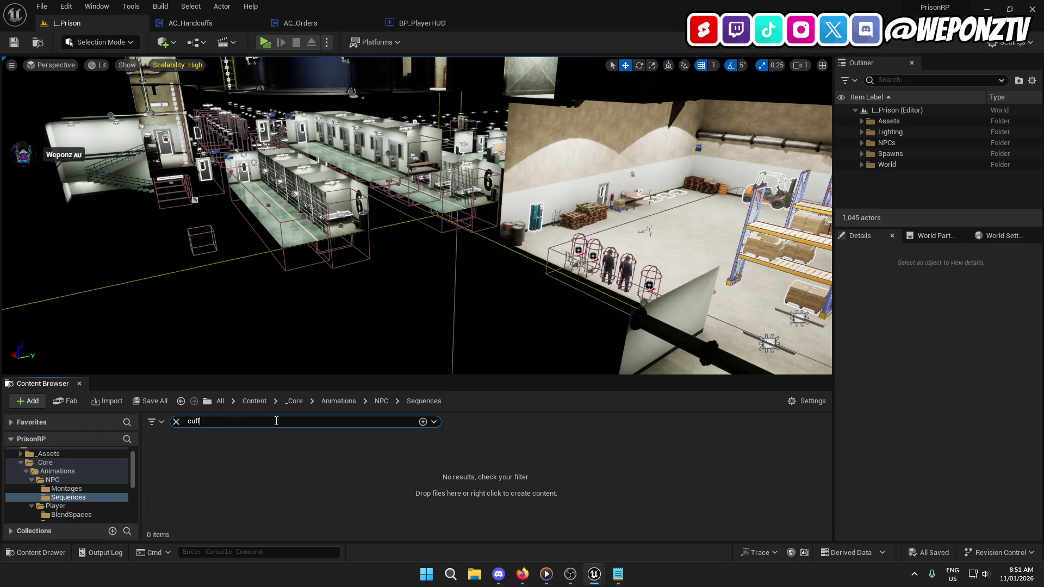
key("BackSpace")
key("BackSpace")
key("BackSpace")
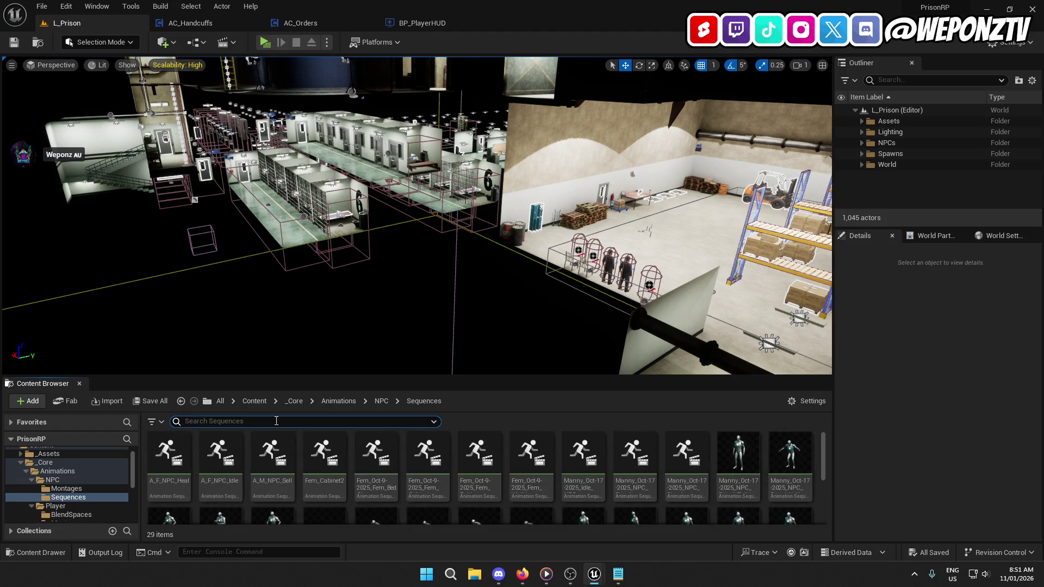
type("han")
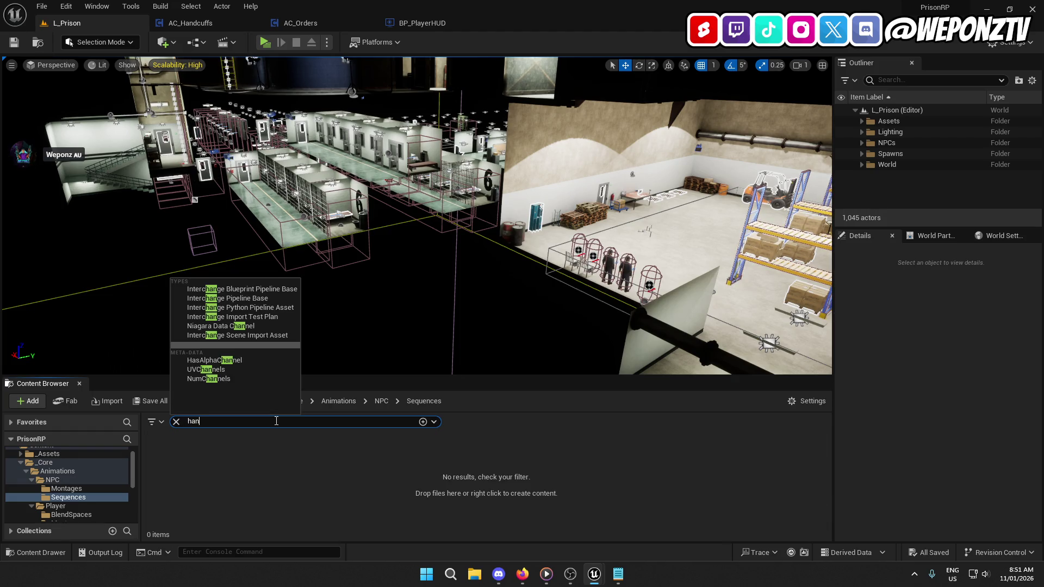
key("BackSpace")
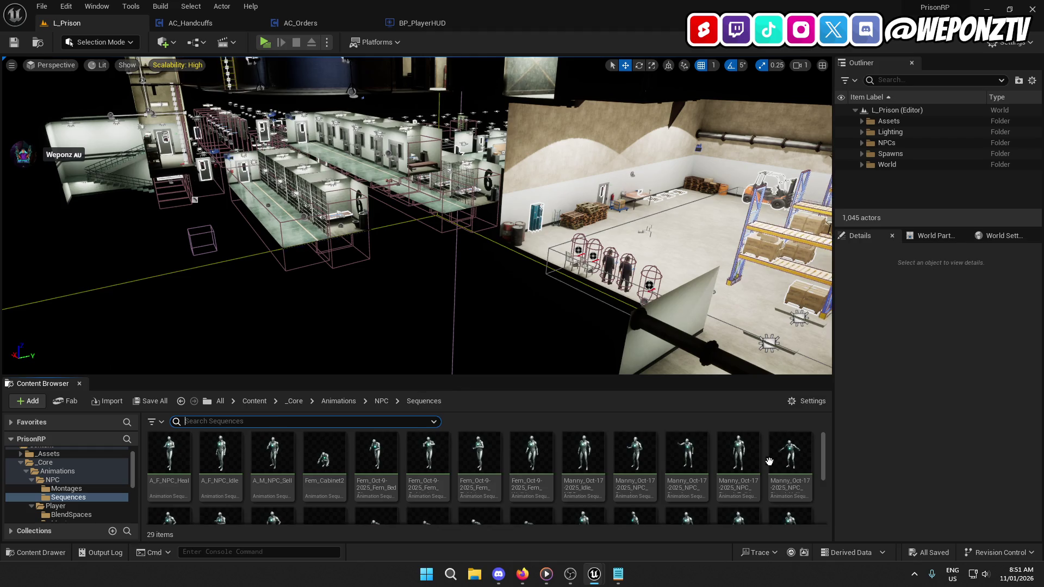
scroll(729, 473, "down", 1)
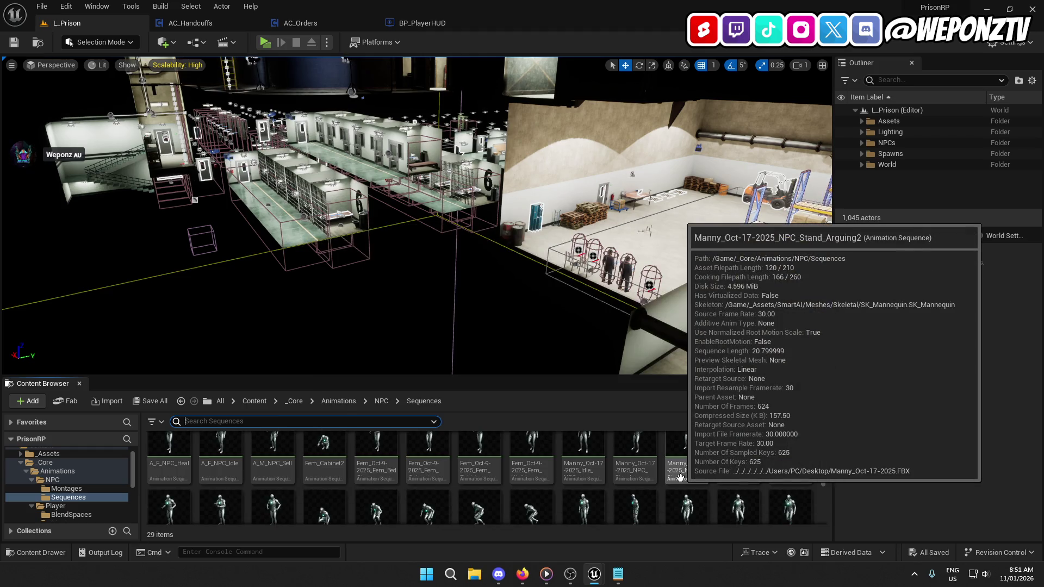
scroll(679, 478, "down", 3)
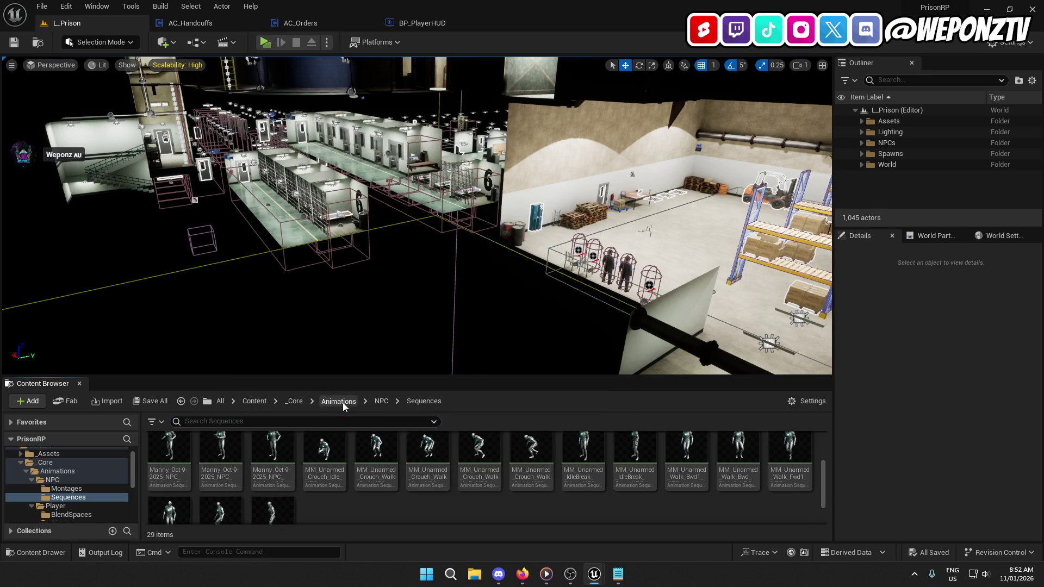
Step: Open Animations > Player > Sequences and filter it by 'cuff'
left_click(340, 402)
double_click(211, 451)
double_click(264, 452)
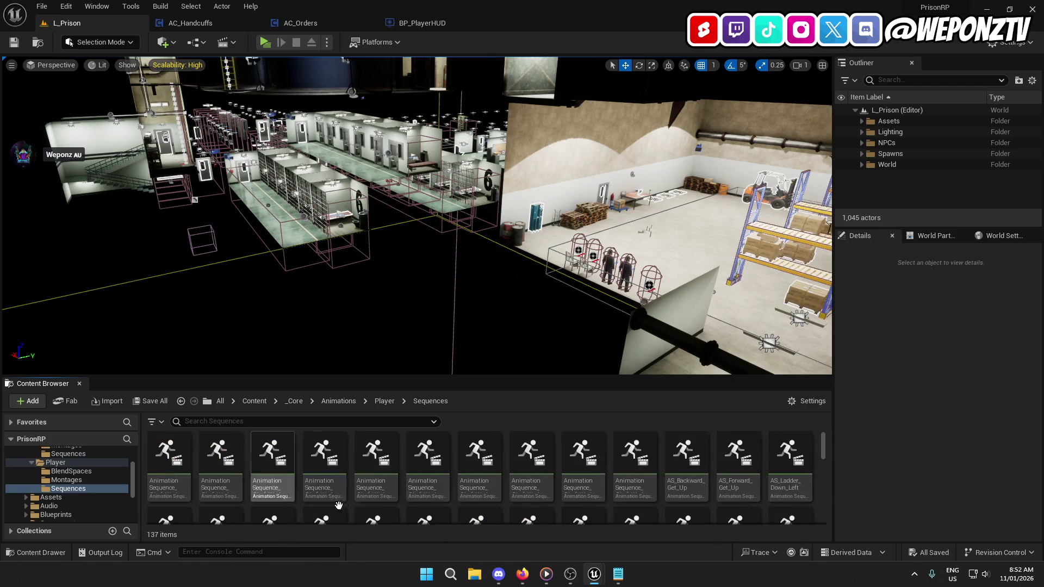
left_click(371, 419)
type("cuff")
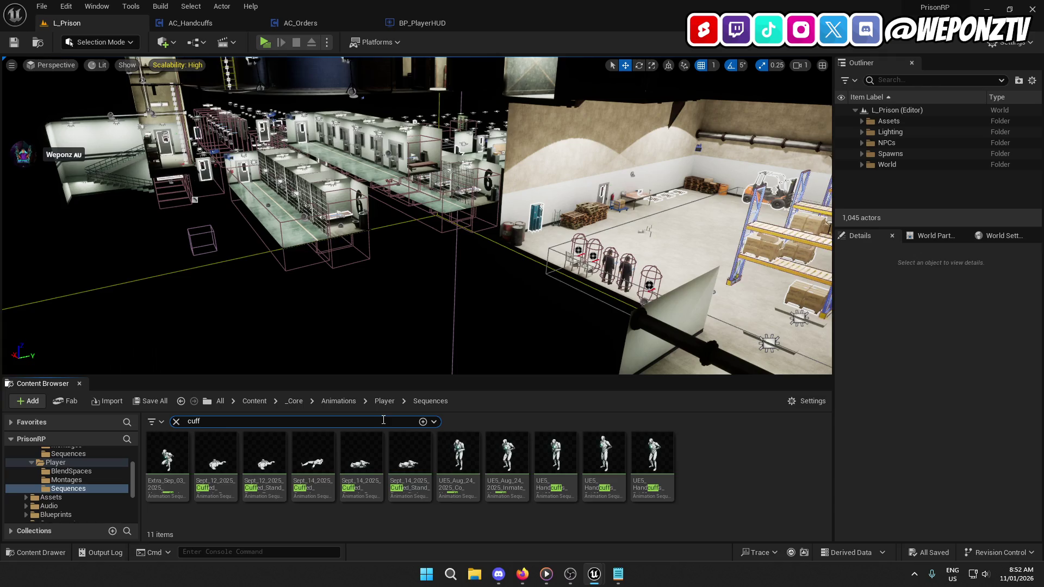
key("alt+Tab")
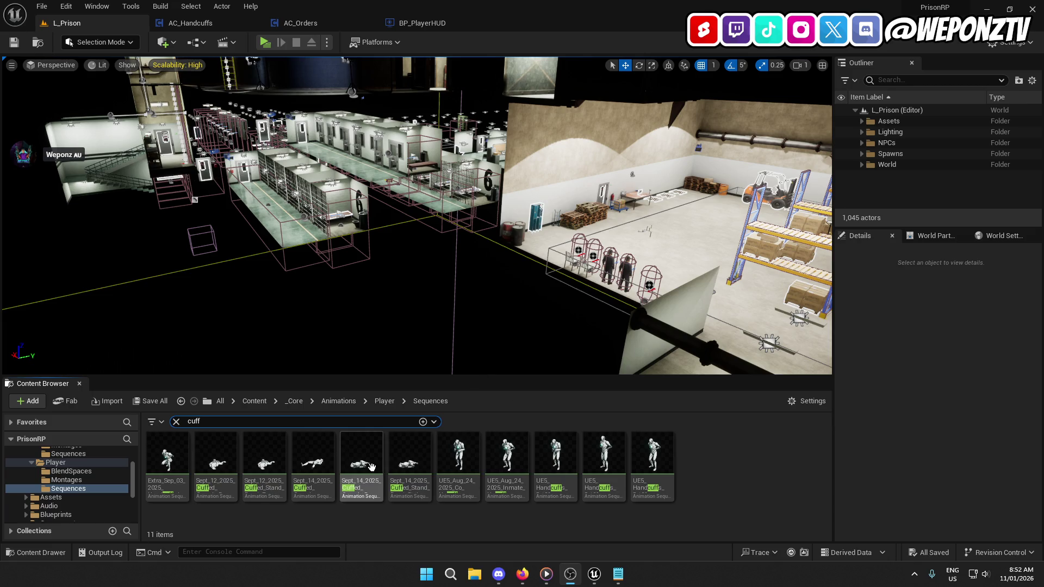
left_click(459, 463)
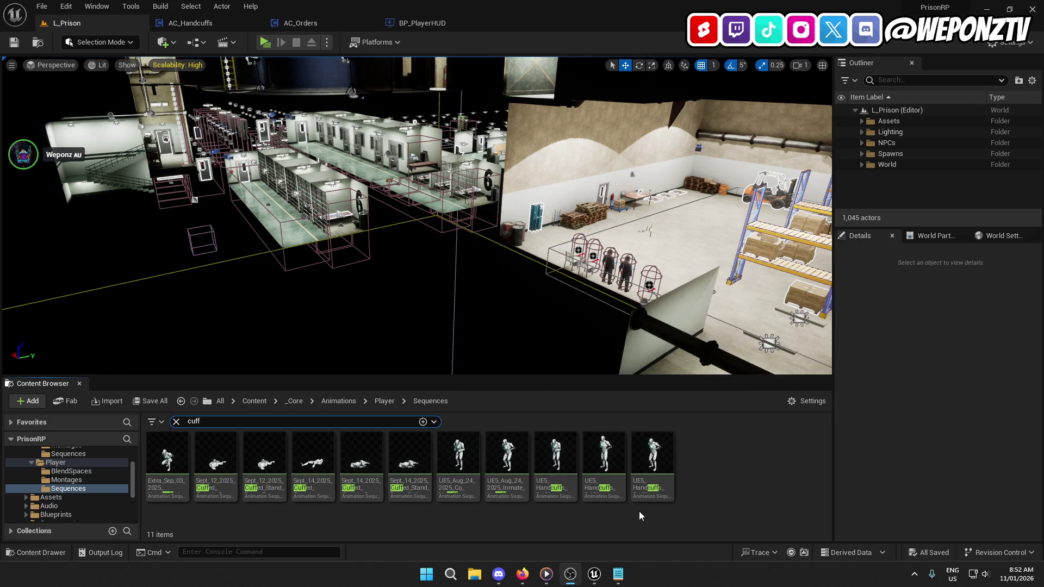
mouse_move(468, 486)
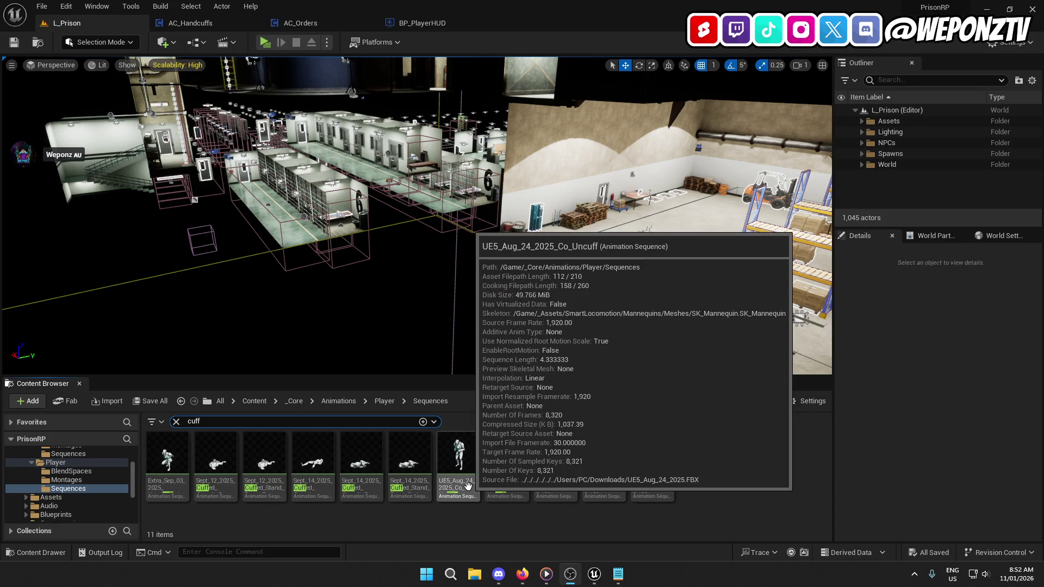
mouse_move(514, 481)
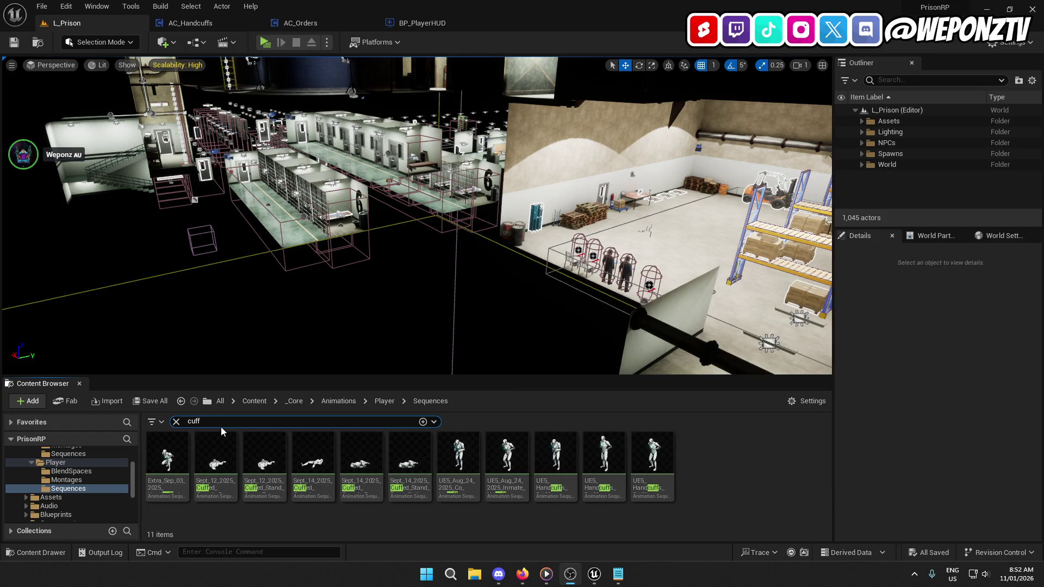
left_click(175, 421)
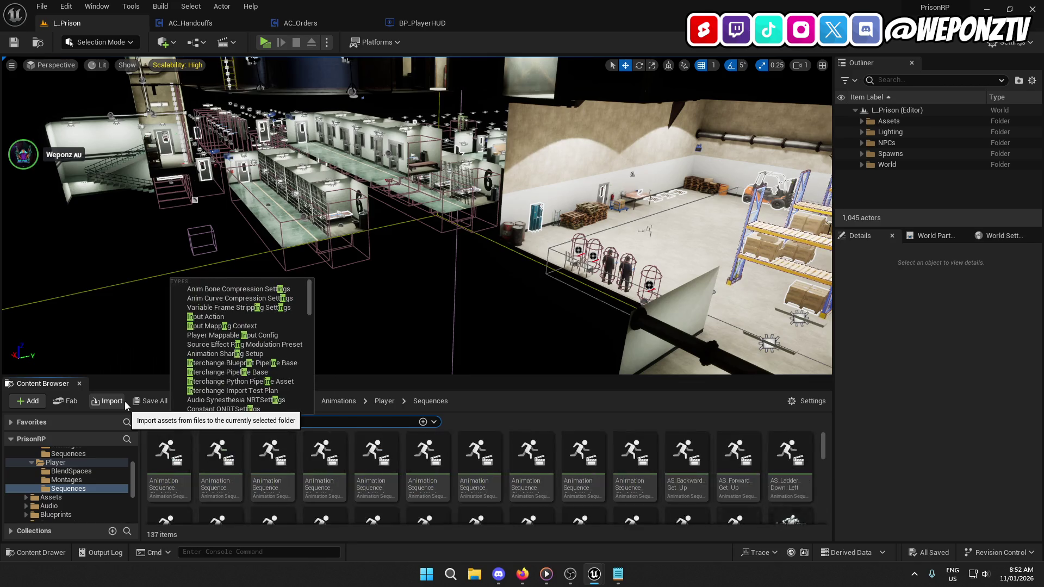
type("inmate")
mouse_move(174, 472)
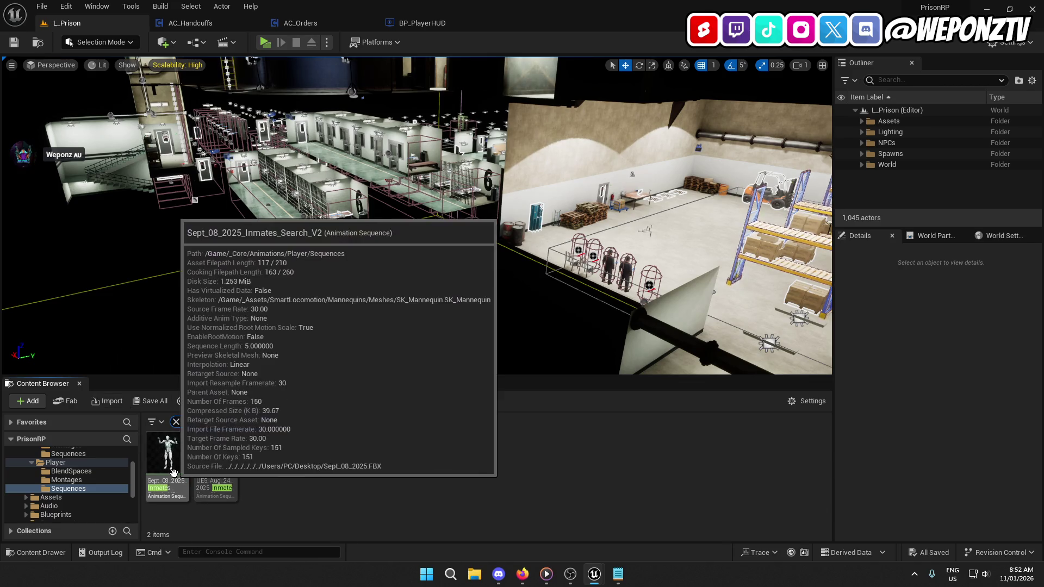
mouse_move(218, 472)
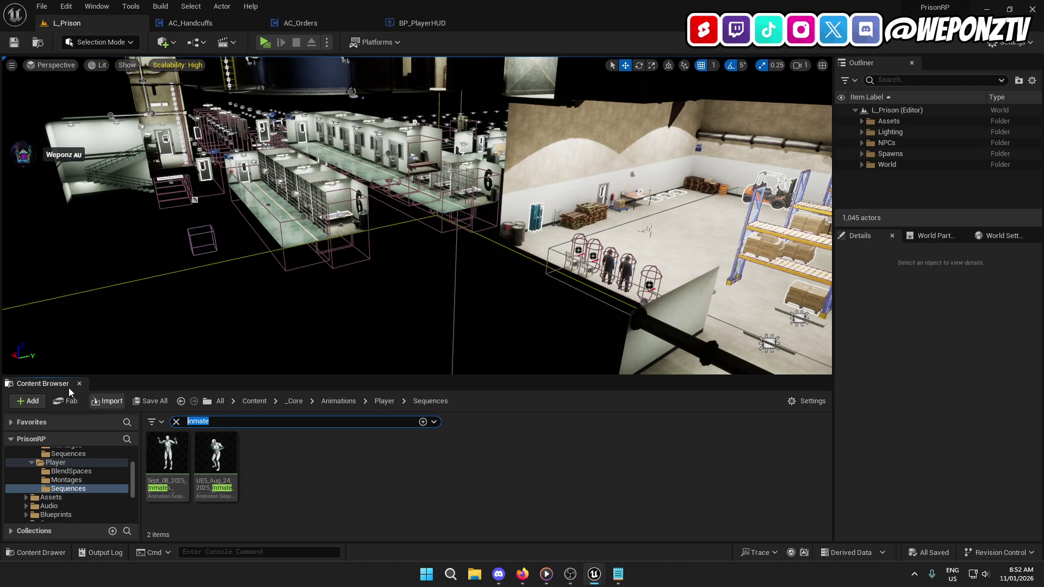
type("cuff")
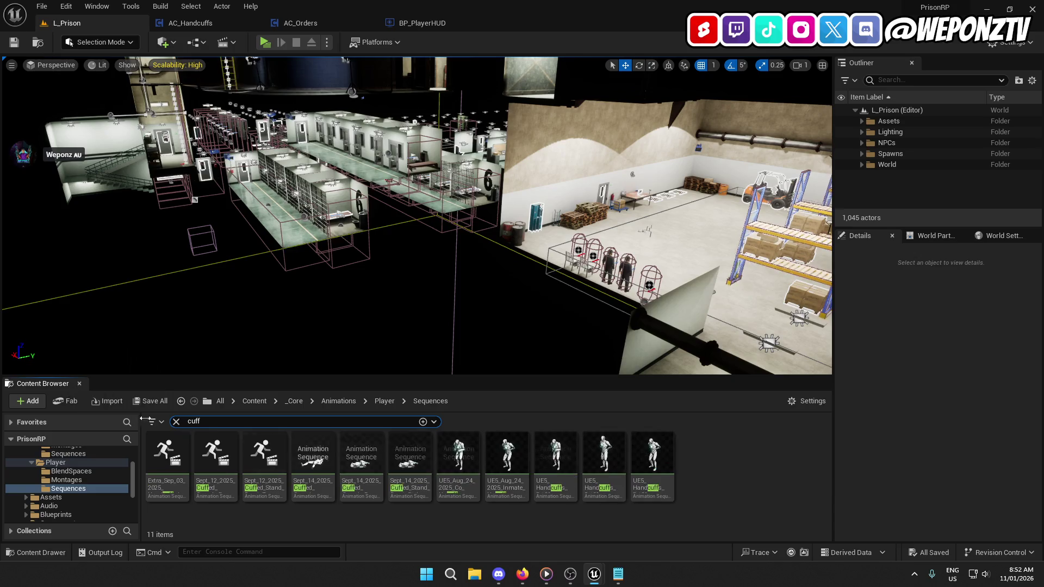
mouse_move(507, 488)
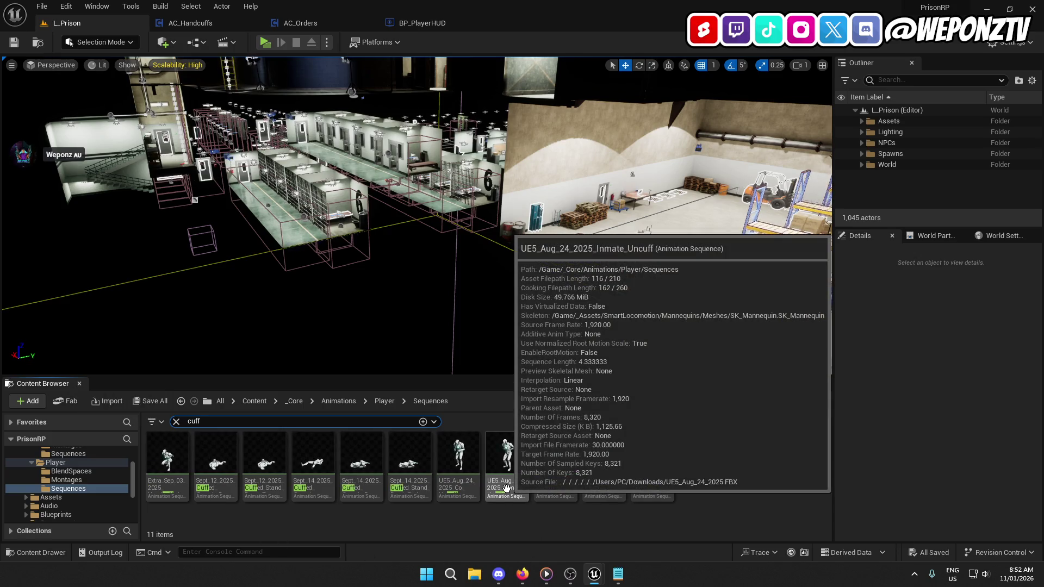
right_click(507, 488)
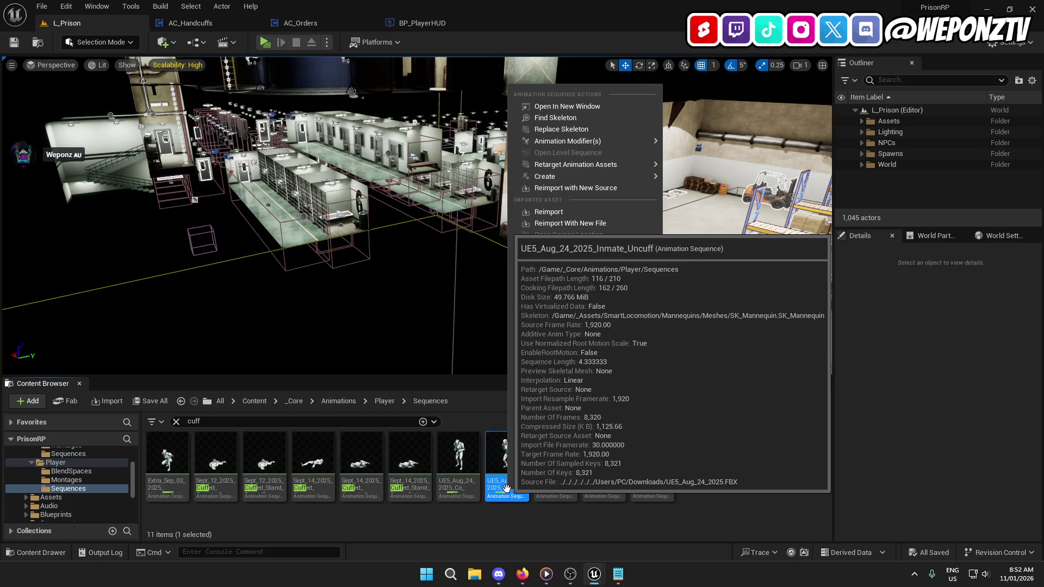
Step: Duplicate the UE5_Aug_24 Inmate_Uncuff animation as NPC_Uncuff
left_click(583, 294)
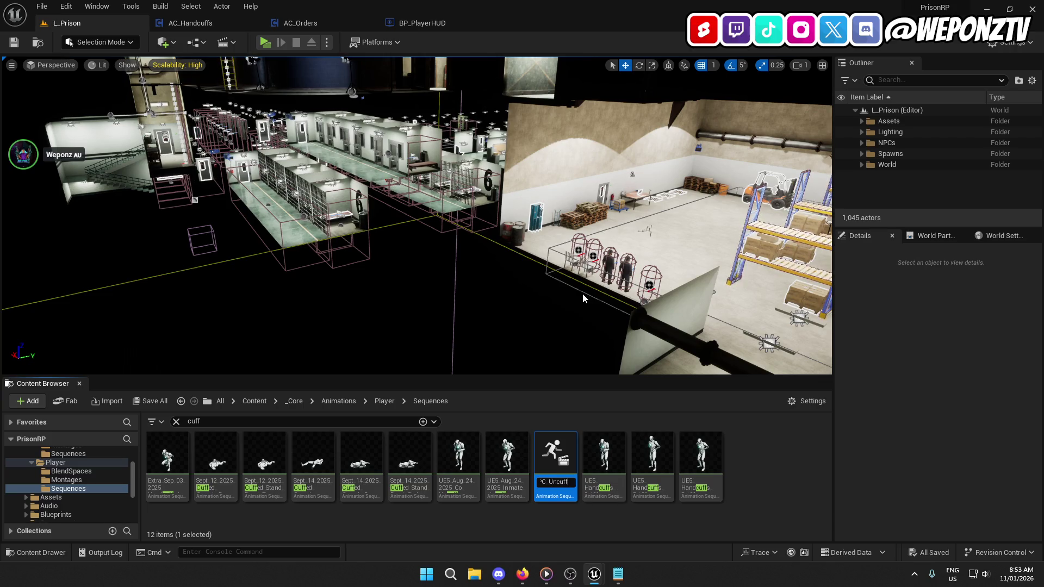
key("Return")
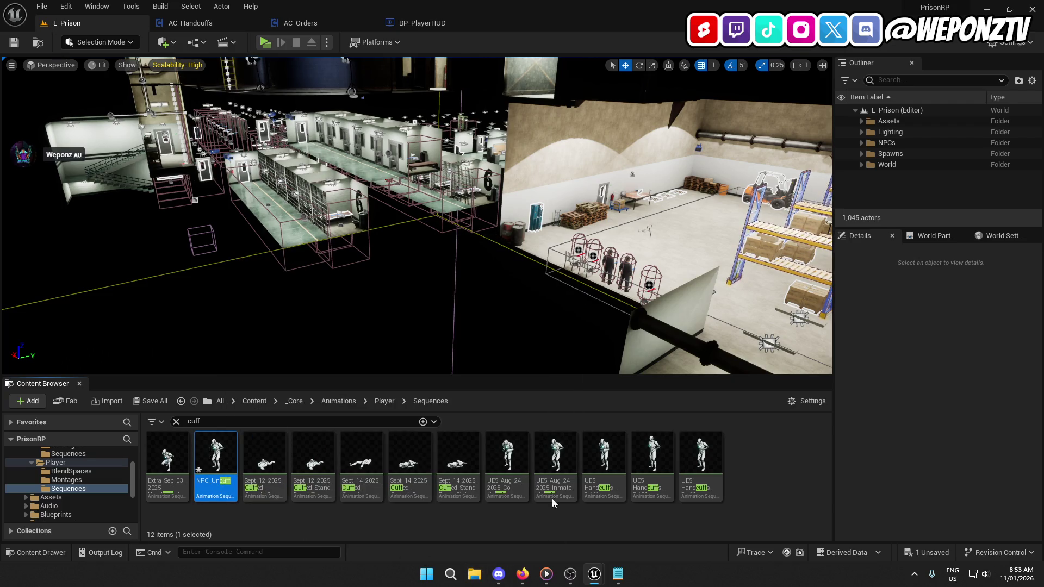
mouse_move(609, 488)
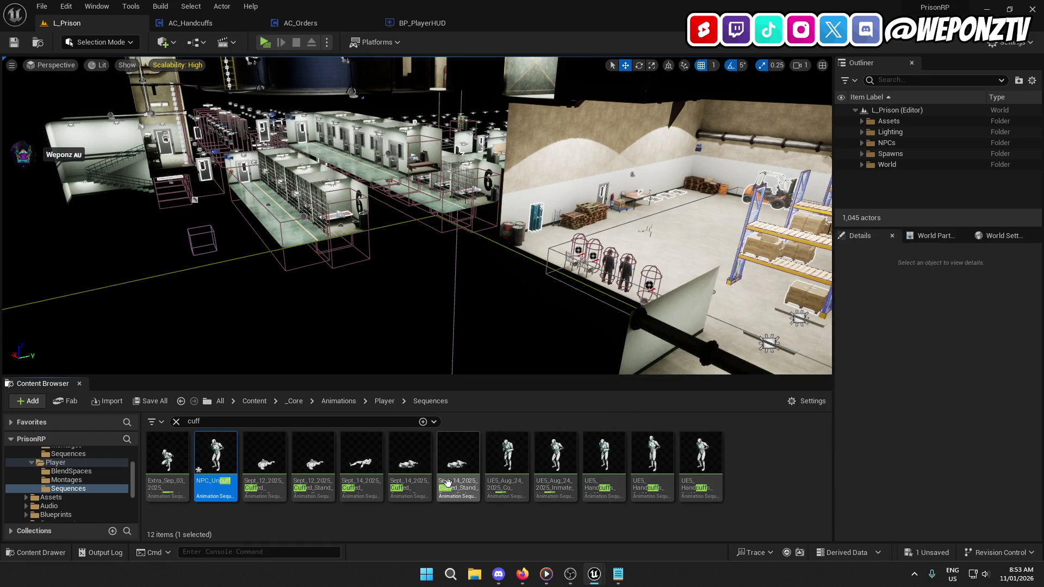
mouse_move(504, 486)
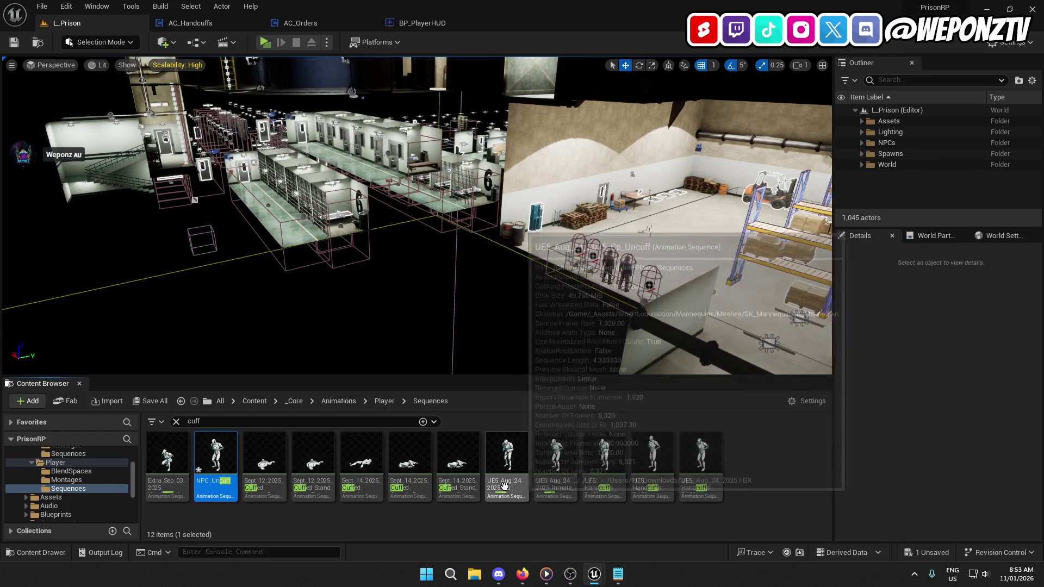
mouse_move(551, 484)
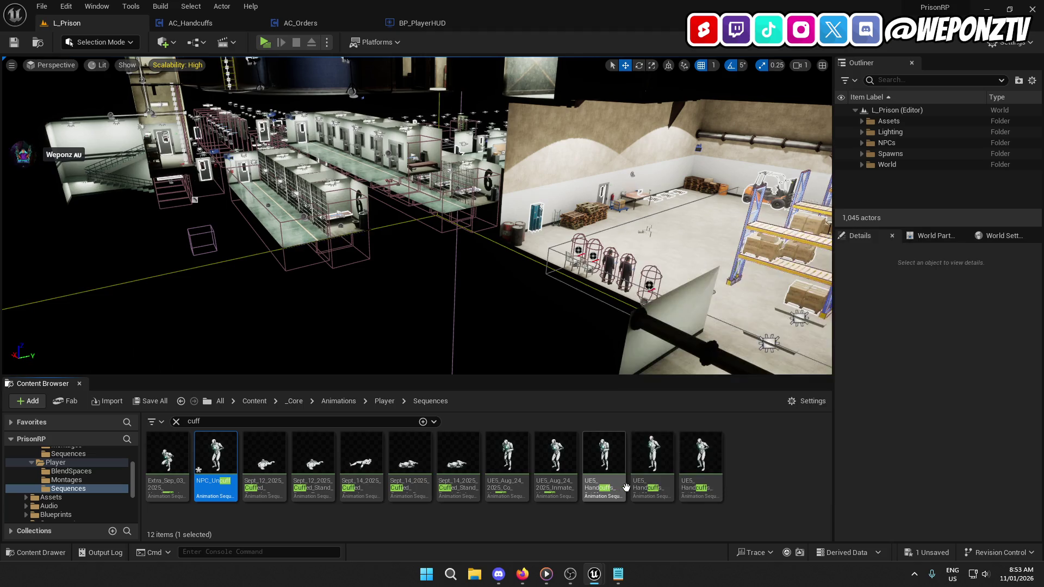
mouse_move(661, 487)
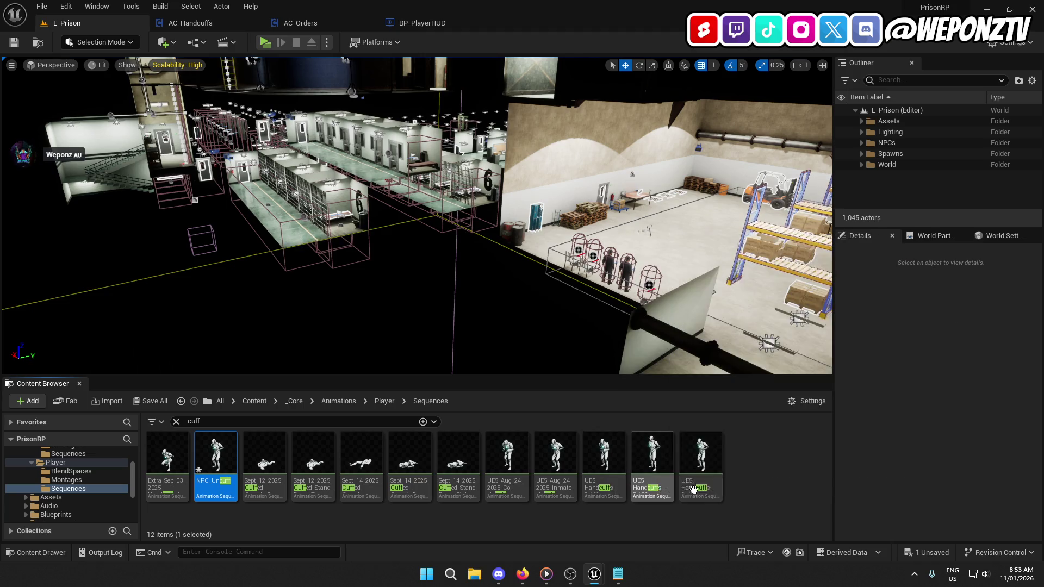
mouse_move(709, 490)
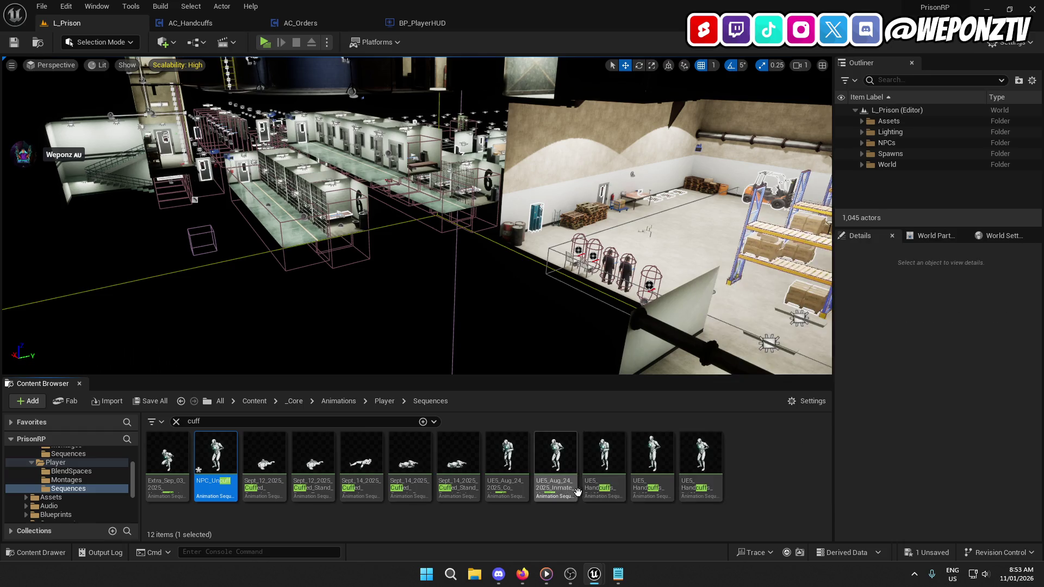
Step: Preview the Handcuffs Prisoner animation, then duplicate it as NPC_Cuff
left_click(701, 475)
double_click(701, 474)
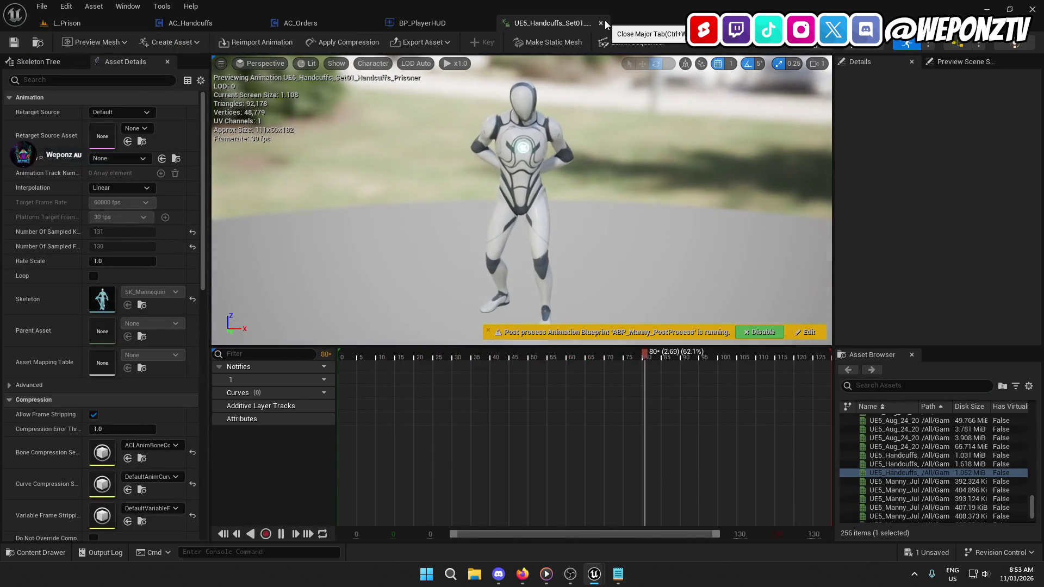
left_click(600, 23)
left_click(67, 23)
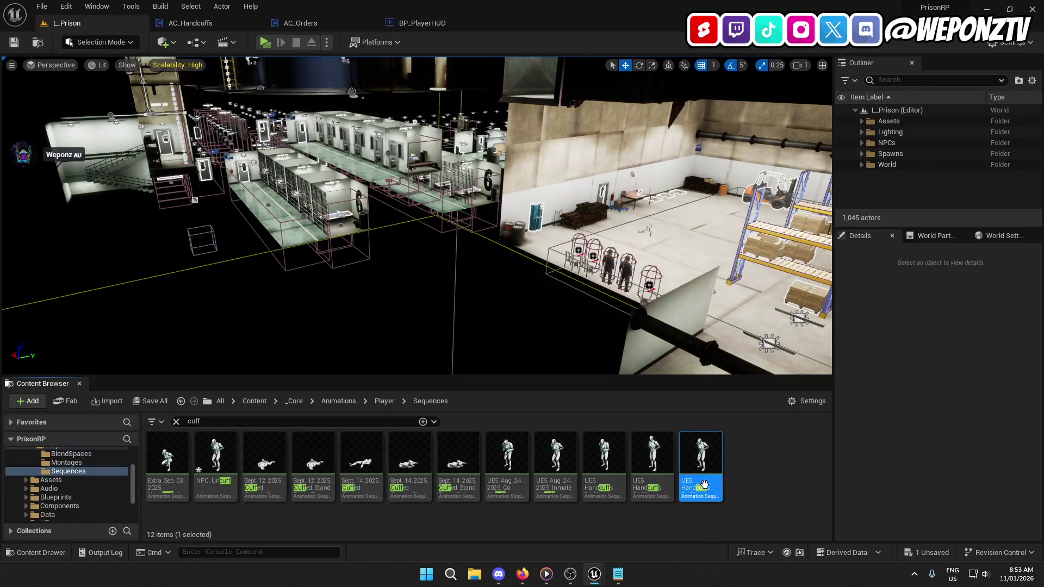
right_click(705, 478)
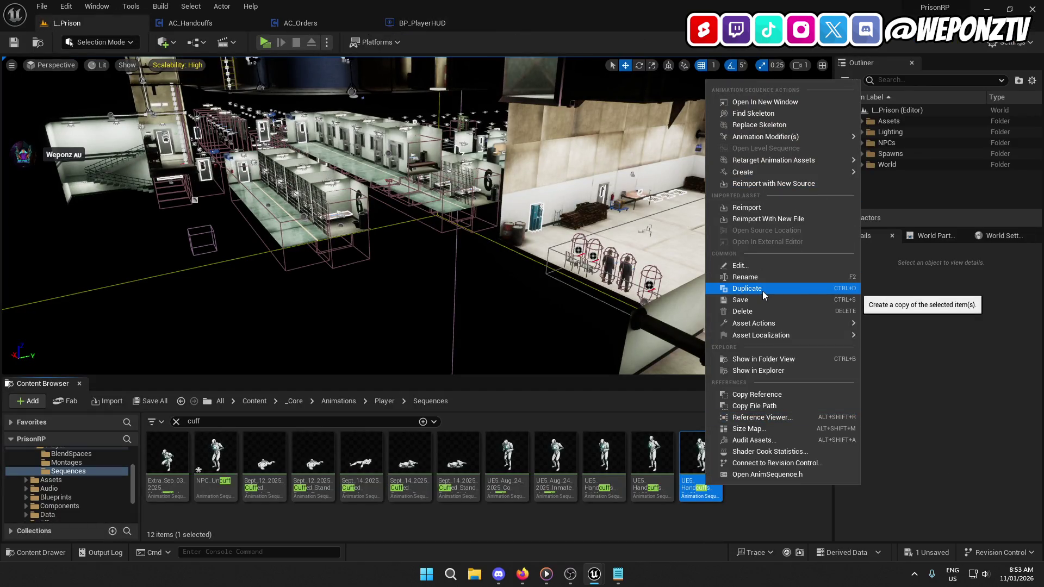
left_click(761, 289)
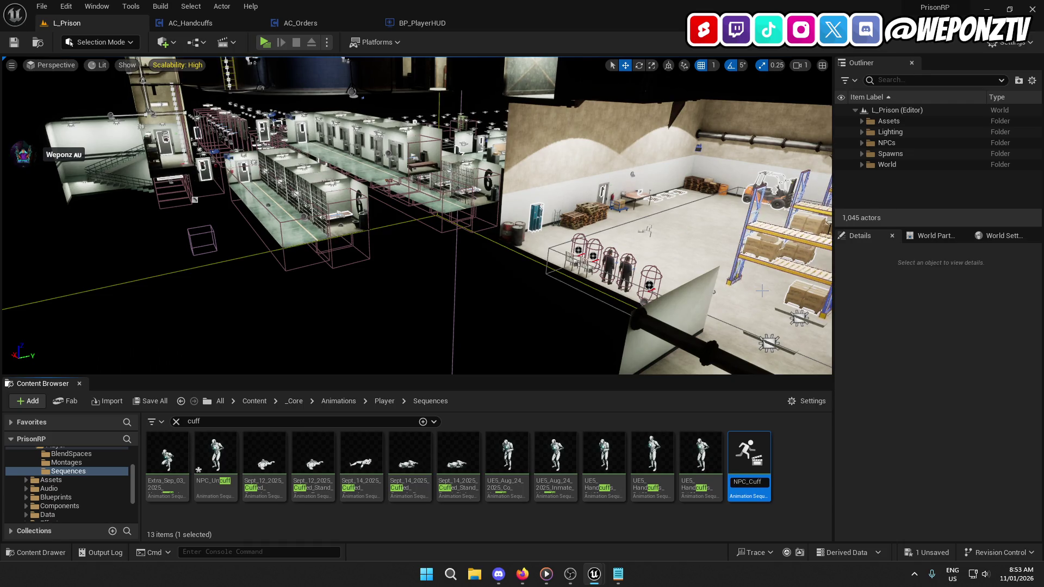
key("Return")
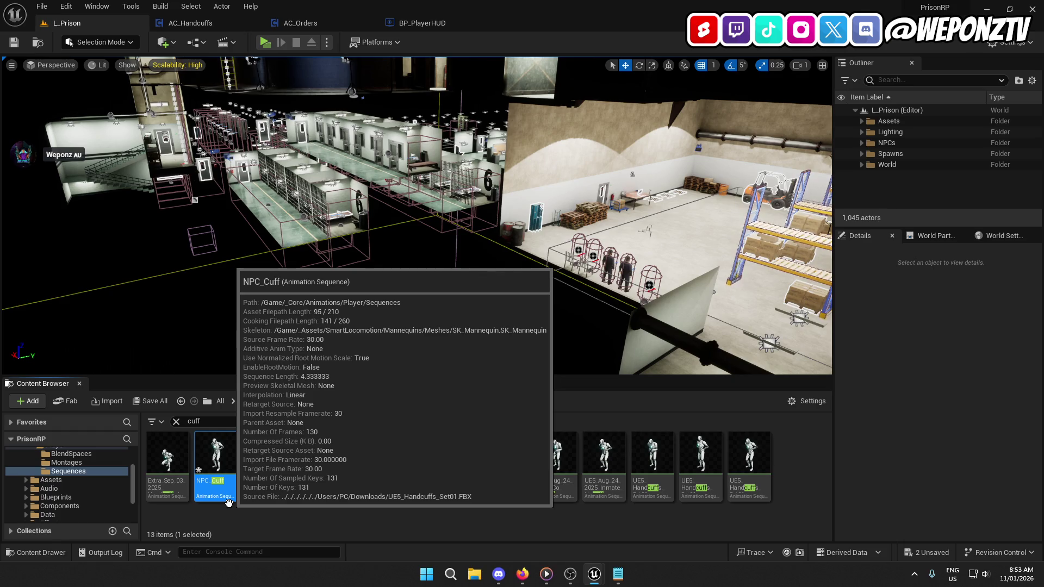
Step: Select both NPC_Cuff and NPC_Uncuff and force delete them
mouse_move(284, 506)
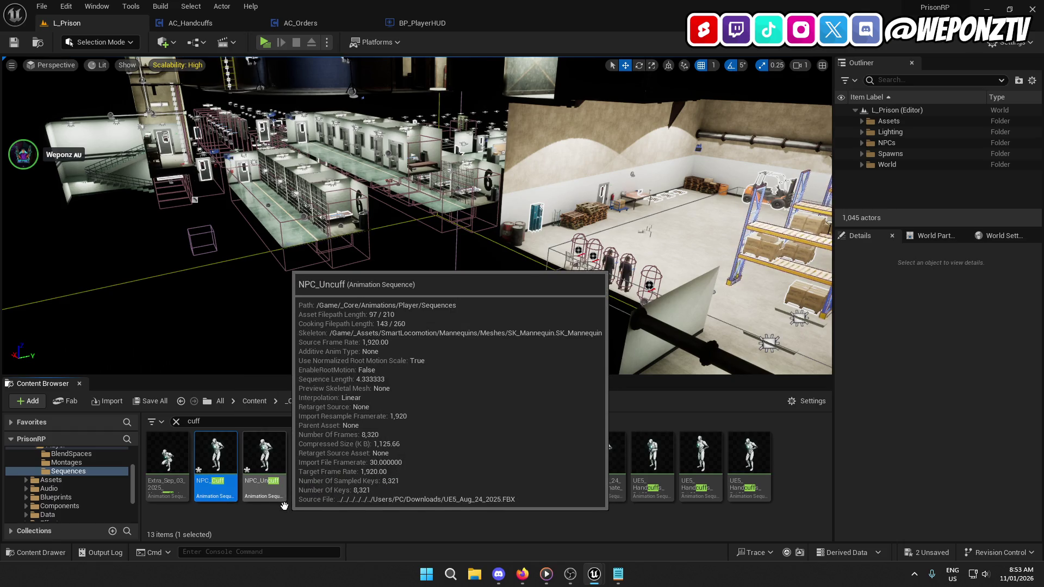
left_click(253, 490, "ctrl")
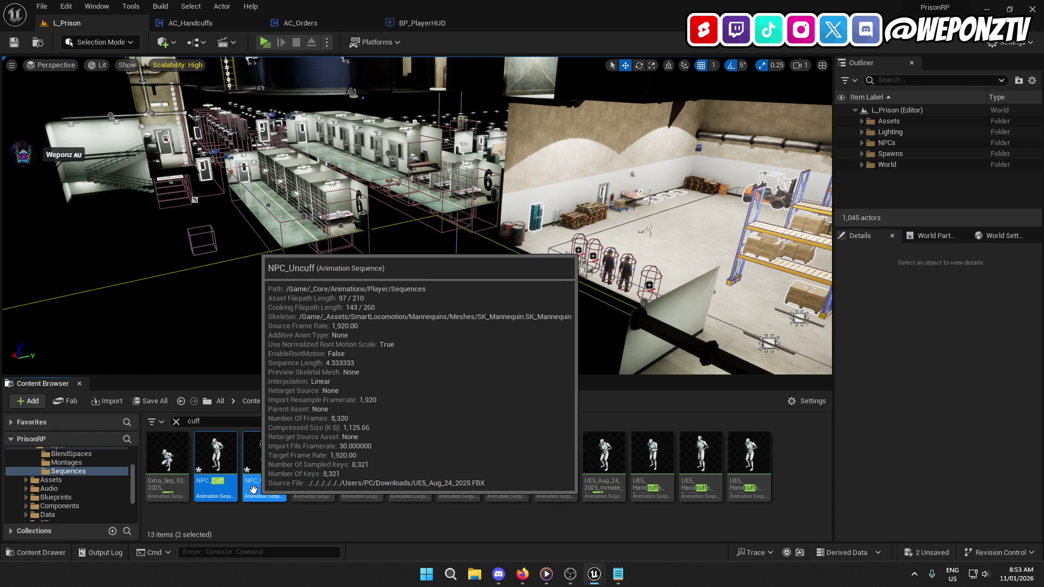
right_click(254, 490)
left_click(318, 308)
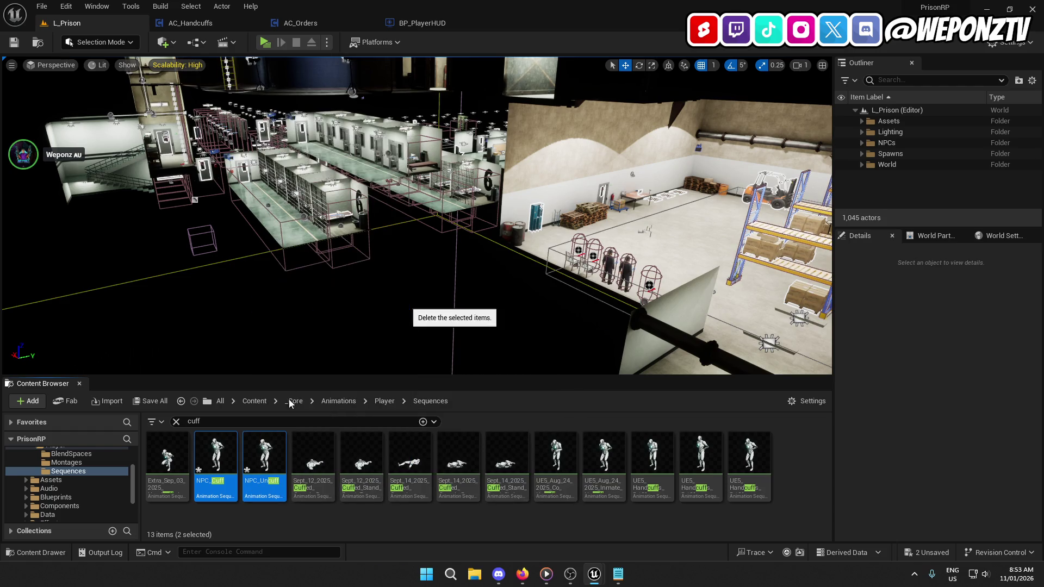
left_click(463, 464)
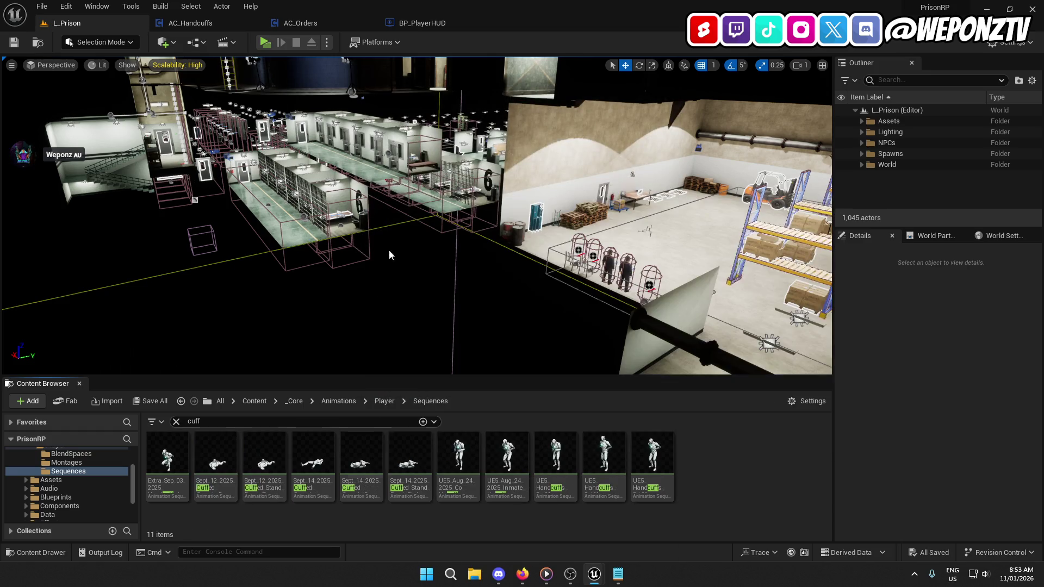
left_click(436, 24)
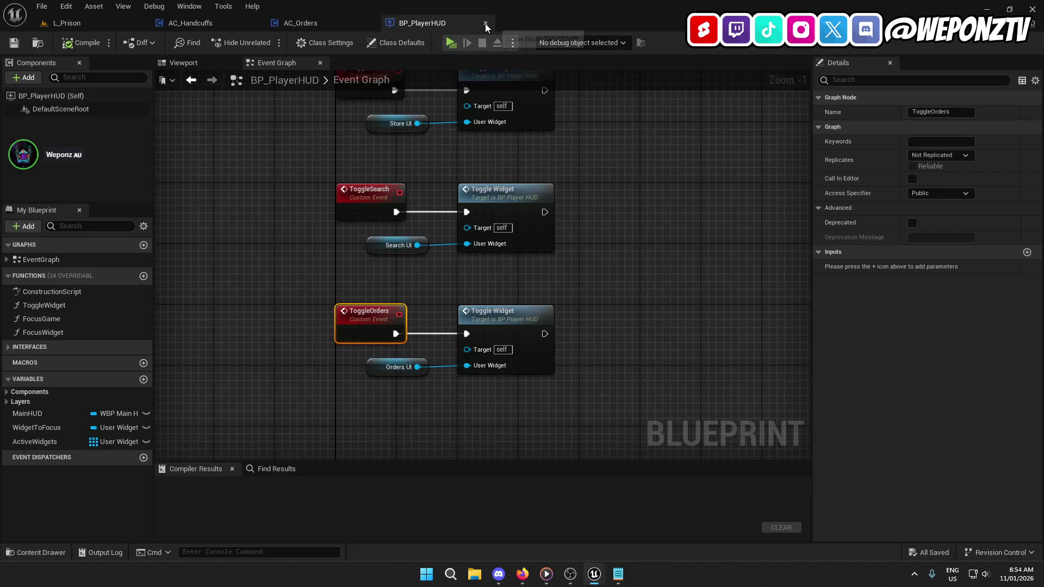
Step: Close BP_PlayerHUD and inspect the SRV_UncuffPlayer Play Montage nodes and TargetPlayer in AC_Handcuffs
left_click(485, 23)
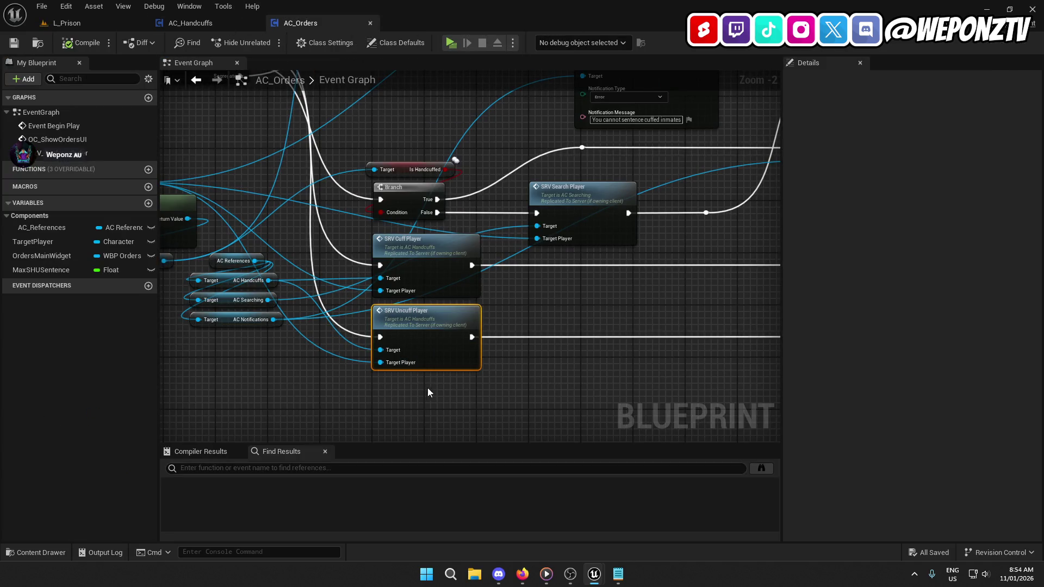
double_click(427, 321)
left_click_drag(178, 210, 160, 70)
left_click(577, 106)
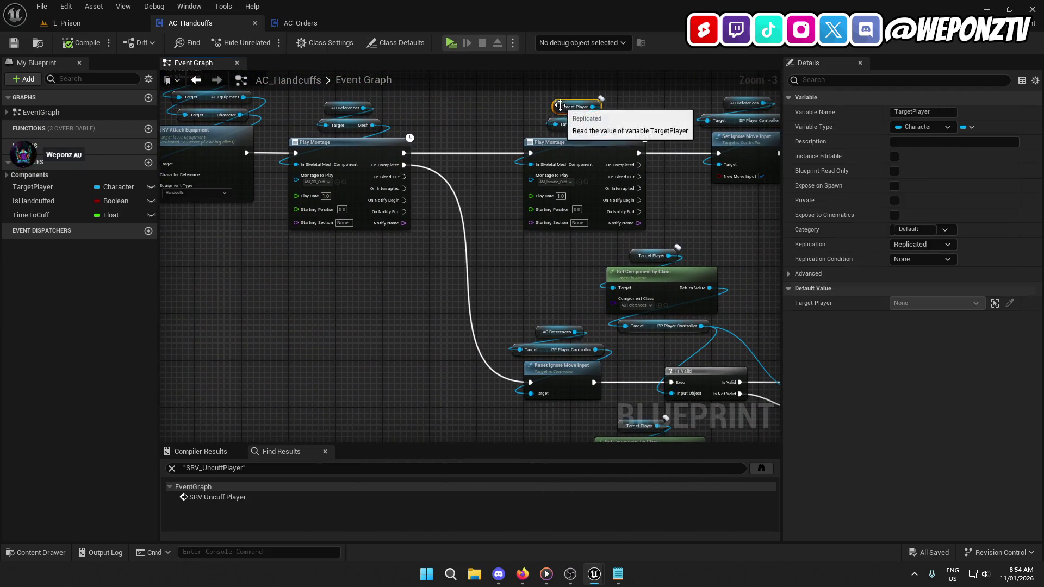
mouse_move(485, 150)
left_mouse_down()
mouse_move(435, 234)
mouse_move(319, 210)
left_mouse_up()
scroll(409, 237, "up", 4)
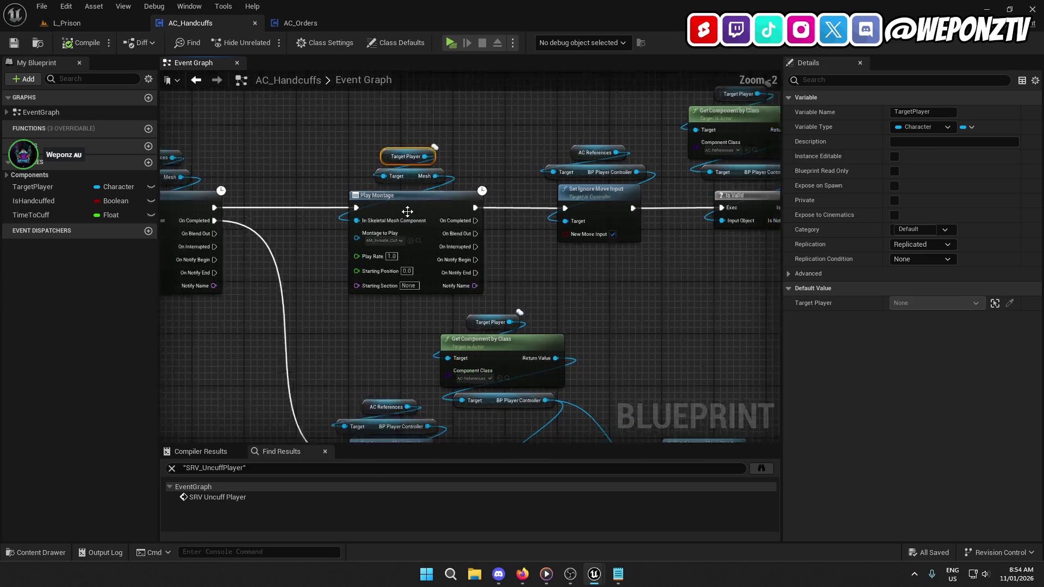
Step: Review the Is Valid, locomotion state and attach equipment nodes, then play the L_Prison level
mouse_move(540, 292)
left_mouse_down()
mouse_move(163, 312)
mouse_move(247, 340)
mouse_move(268, 377)
mouse_move(449, 299)
mouse_move(625, 256)
mouse_move(718, 111)
mouse_move(699, 57)
mouse_move(768, 264)
mouse_move(947, 268)
mouse_move(737, 299)
left_mouse_up()
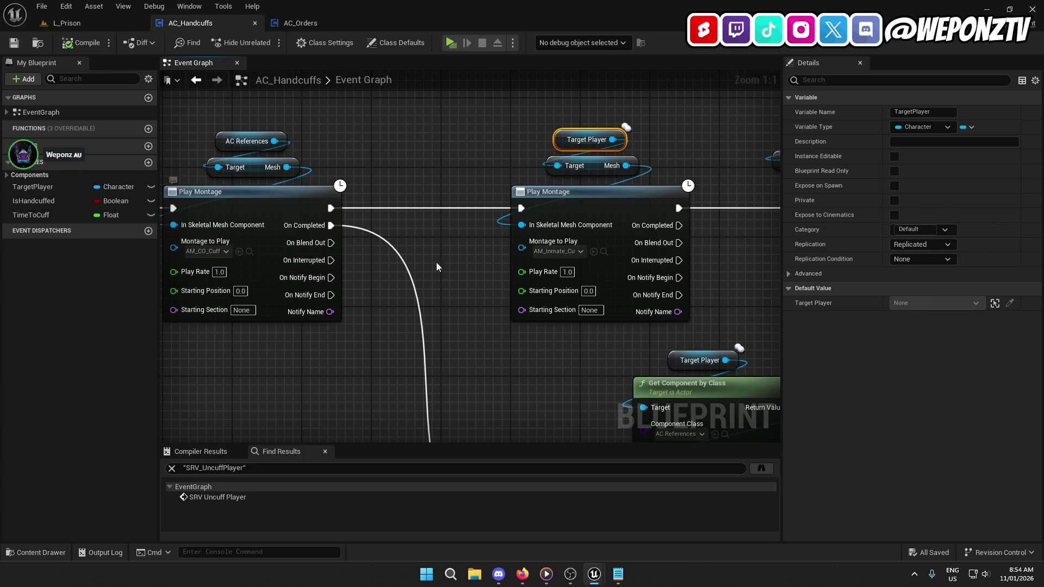
left_click_drag(556, 253, 1043, 275)
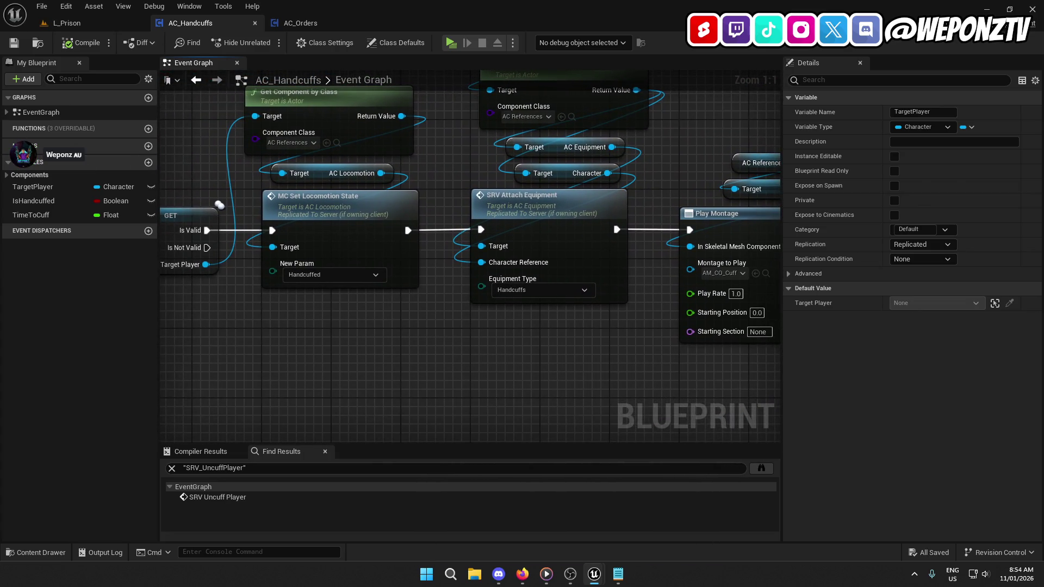
left_click(86, 24)
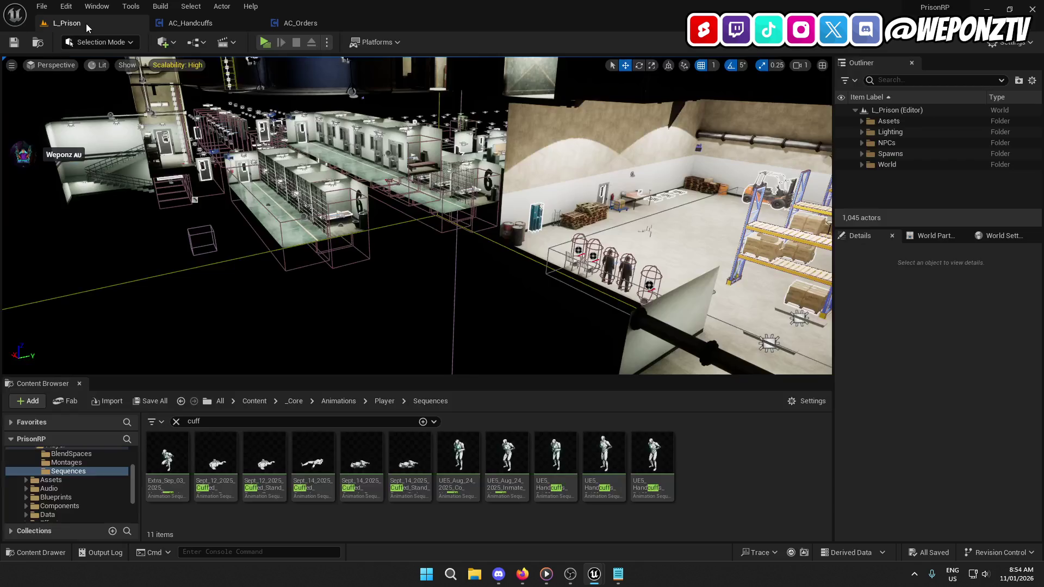
left_click(266, 41)
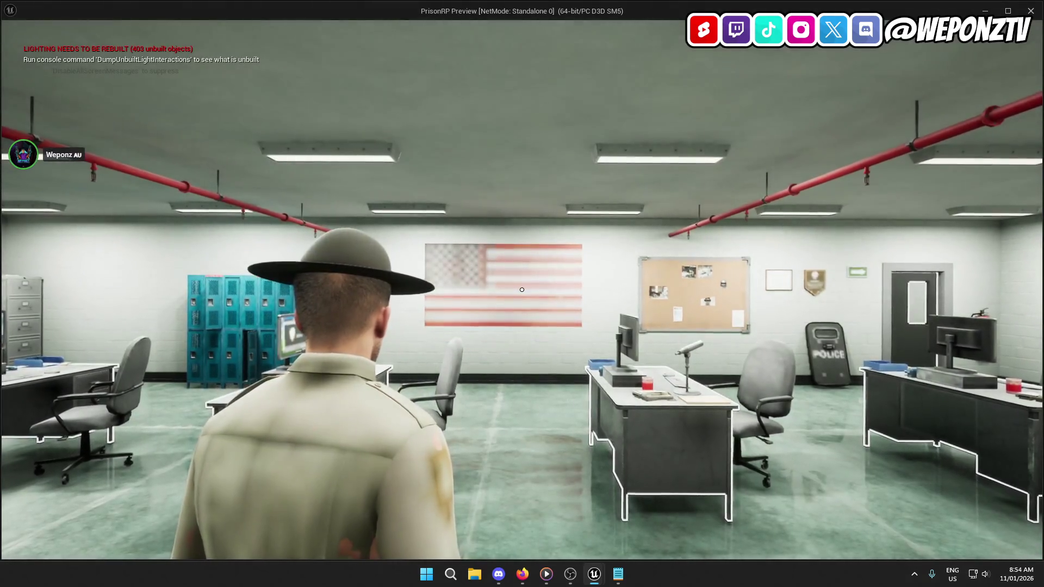
Step: Walk up to the inmate and order him handcuffed
key("w")
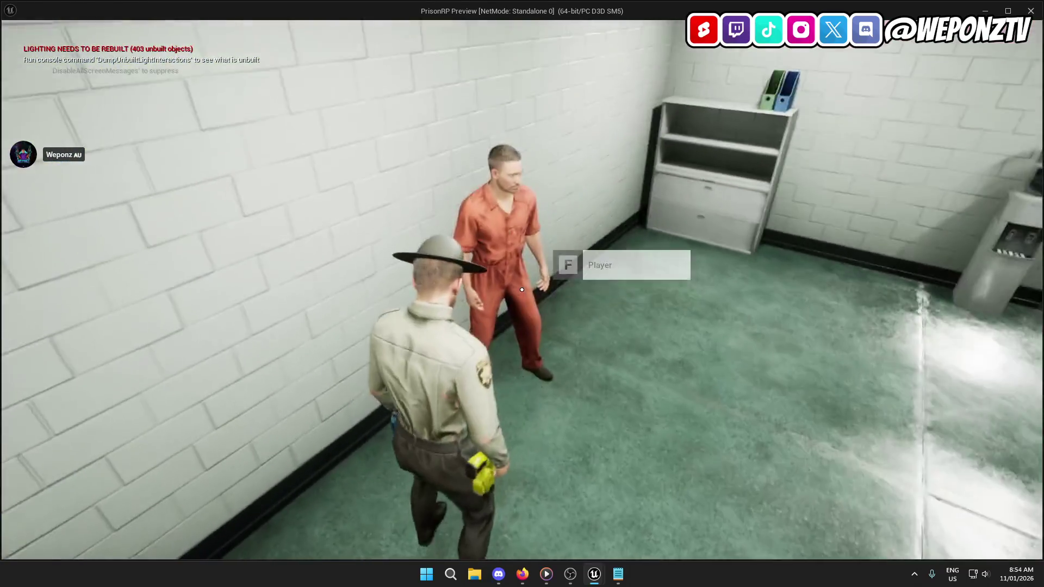
key("f")
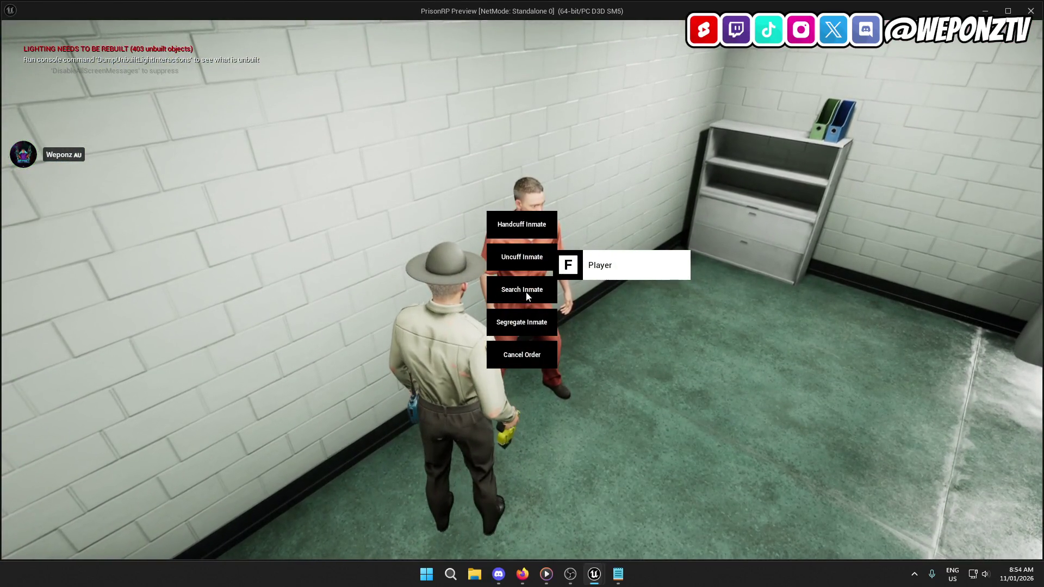
left_click(531, 353)
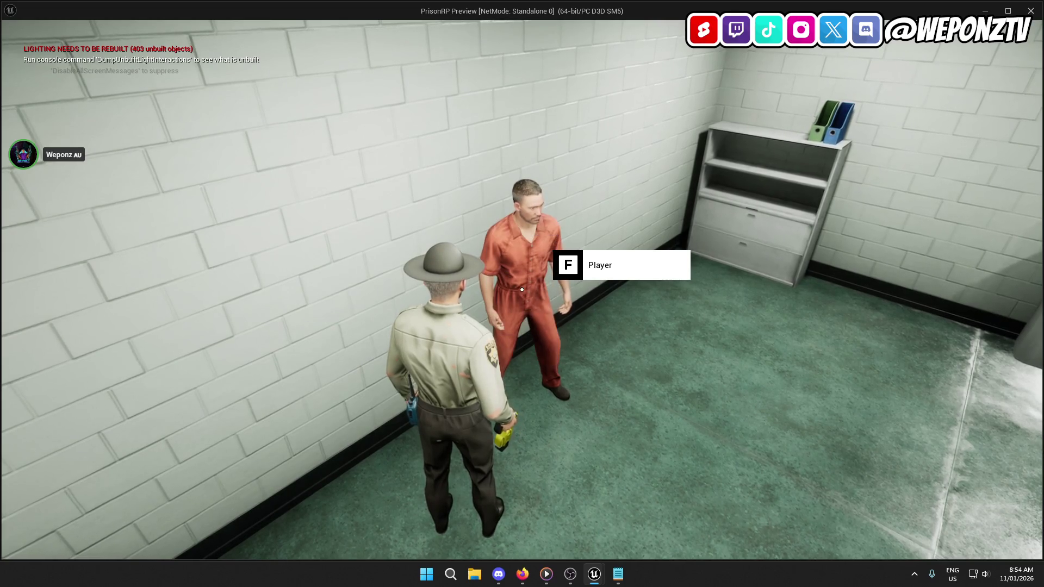
key("f")
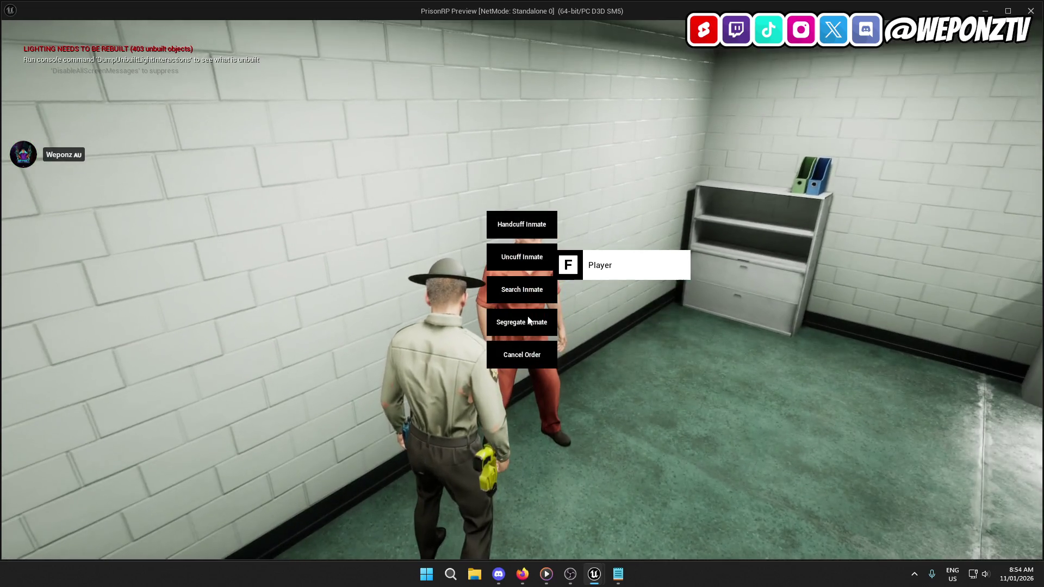
left_click(522, 223)
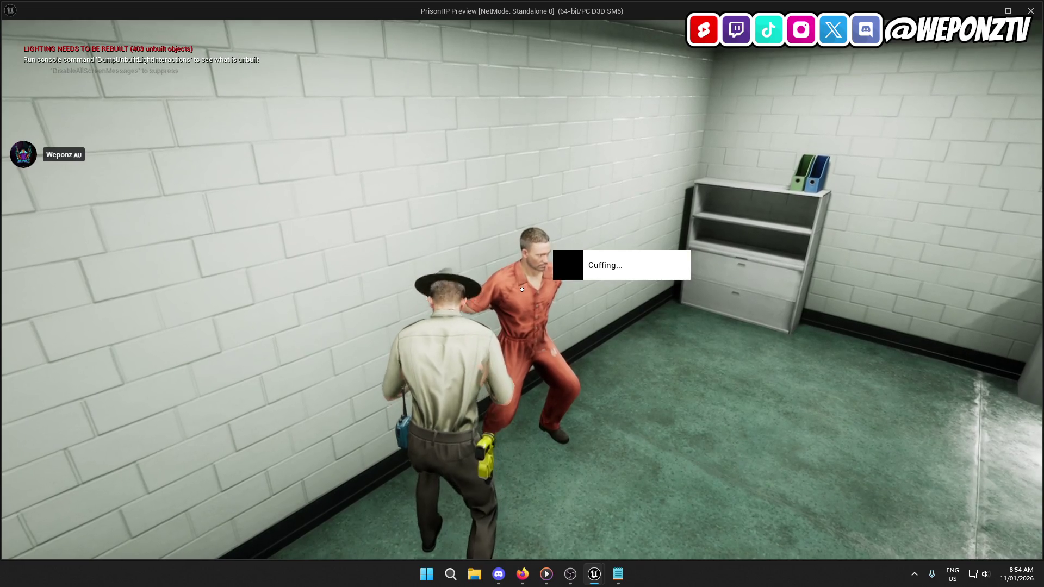
Step: Escort the cuffed inmate forward and uncuff him through the orders menu
key("w")
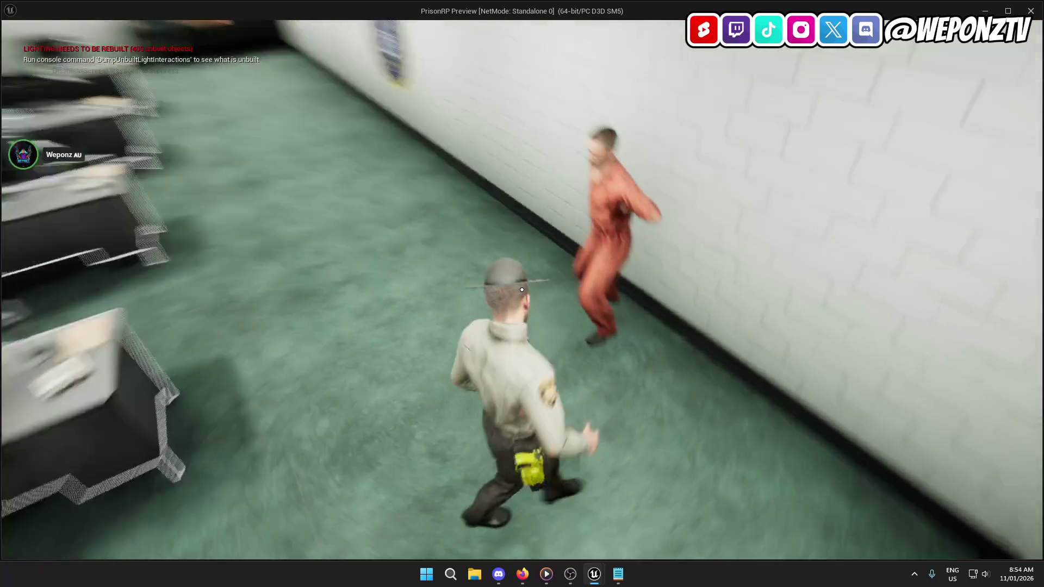
key("f")
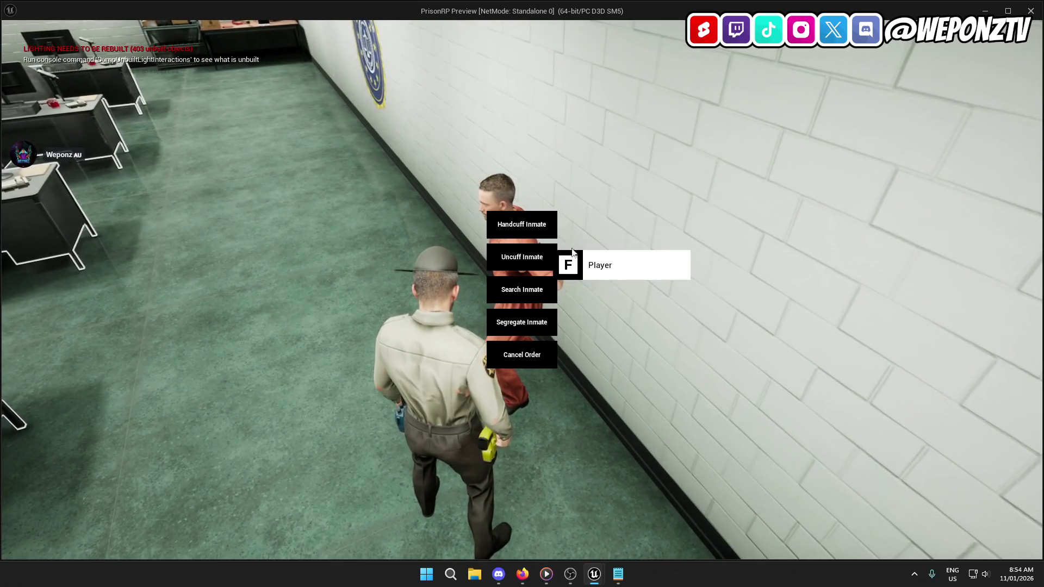
left_click(543, 257)
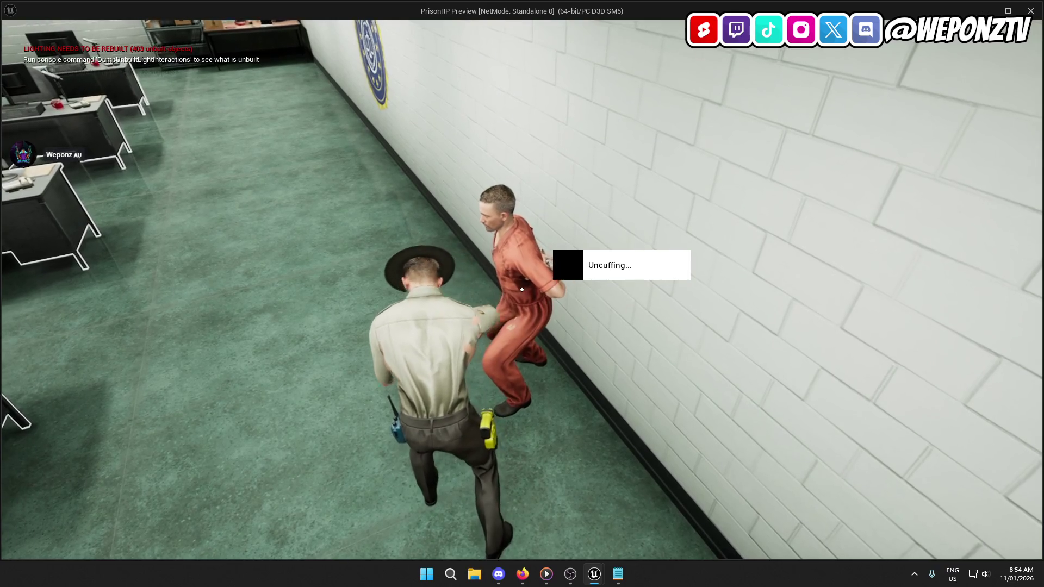
scroll(522, 289, "up", 5)
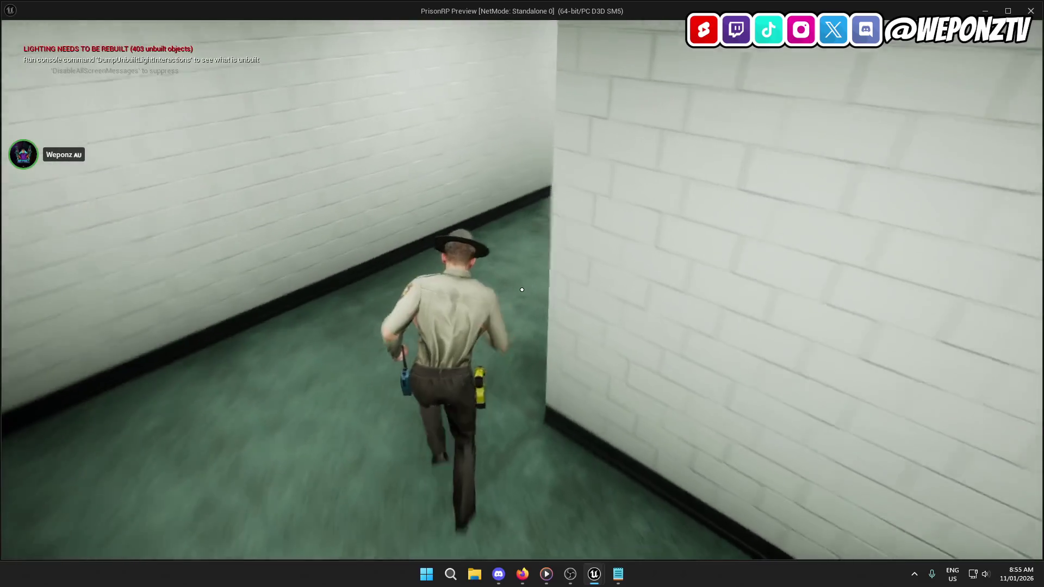
Step: Run the officer down the corridors and hallway to the inmate at Cellblock A
key("w")
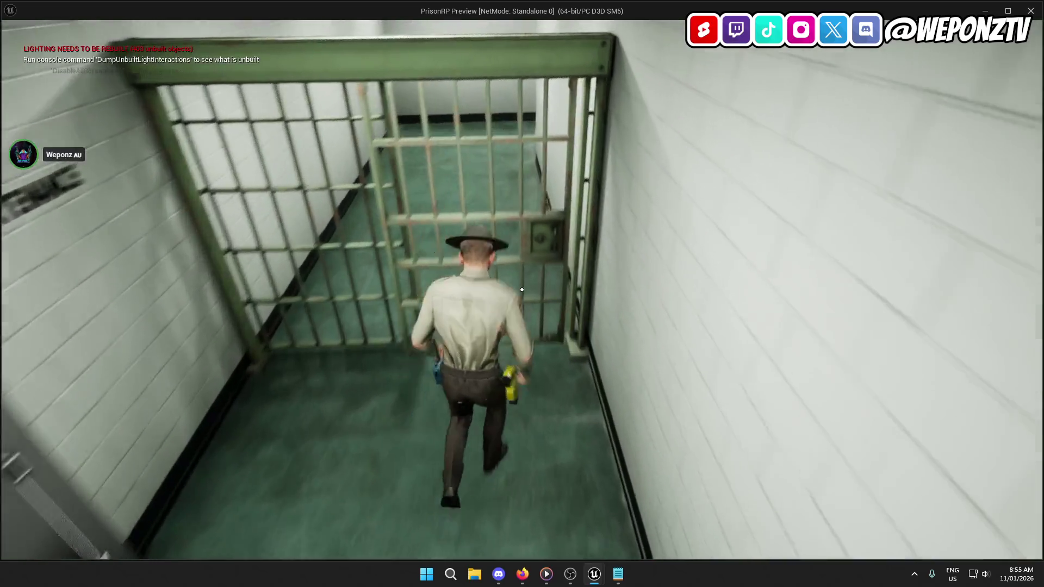
key("w")
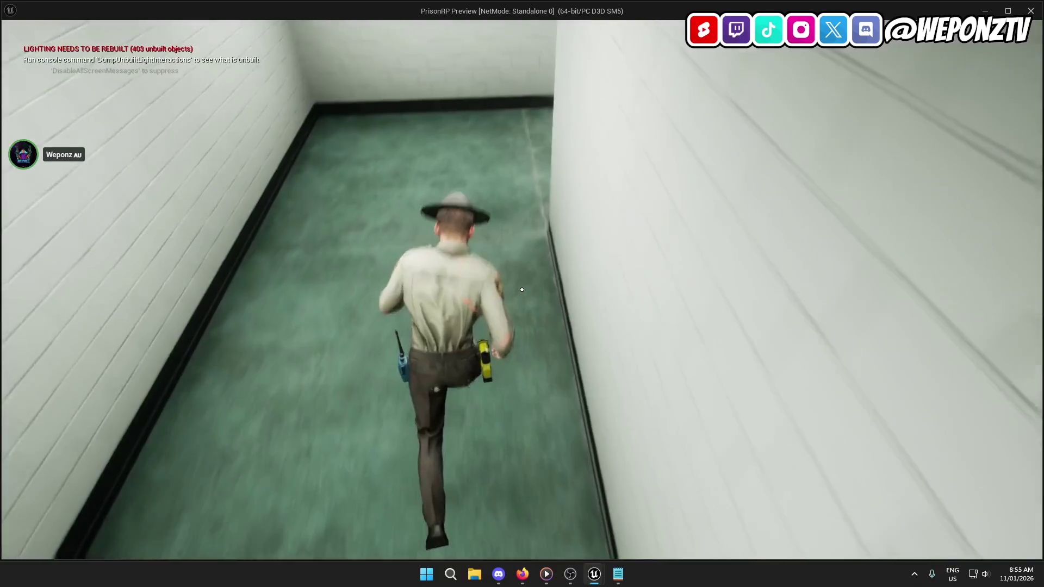
key("w")
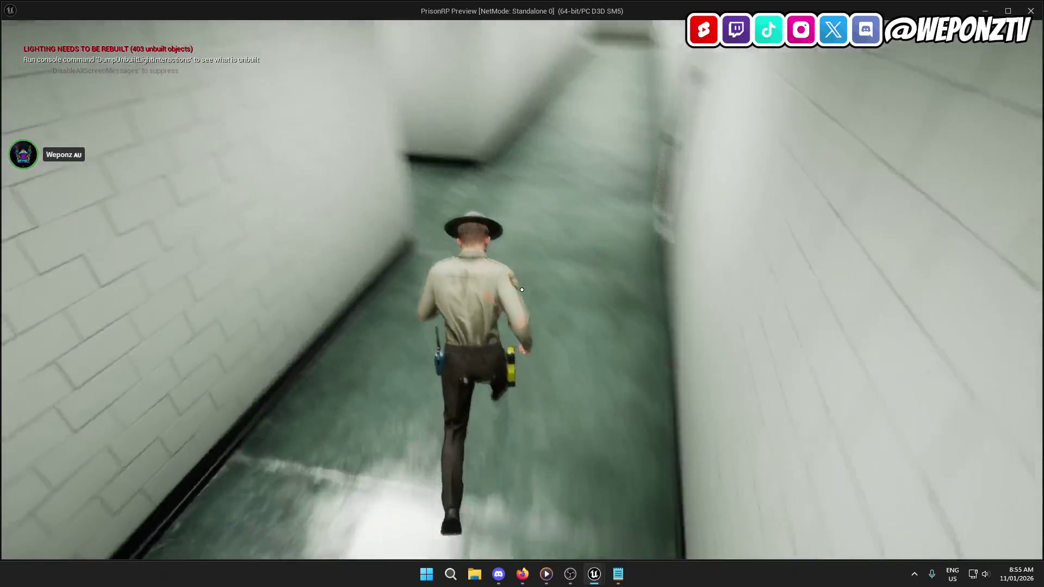
key("w")
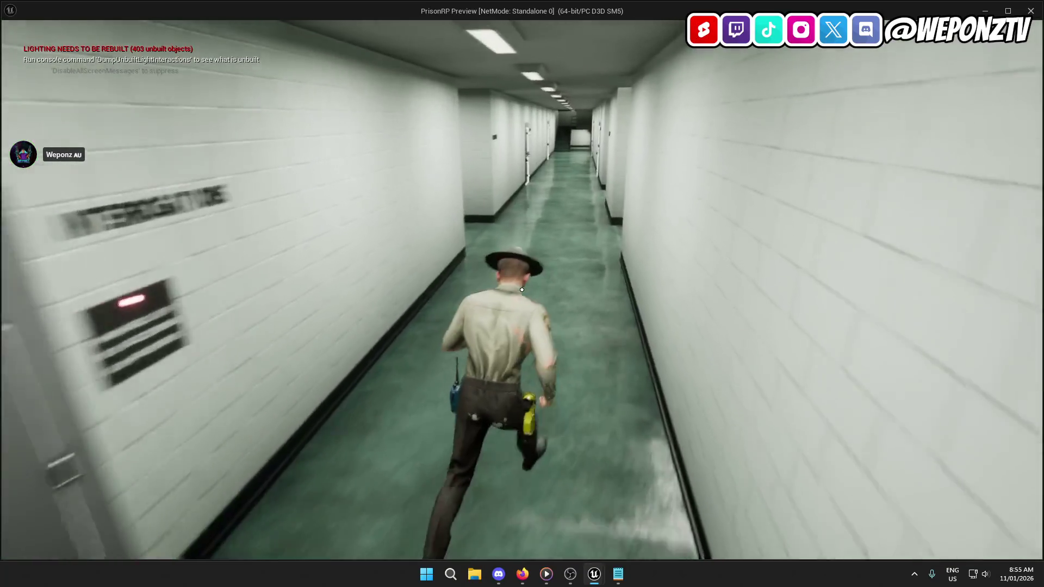
key("w")
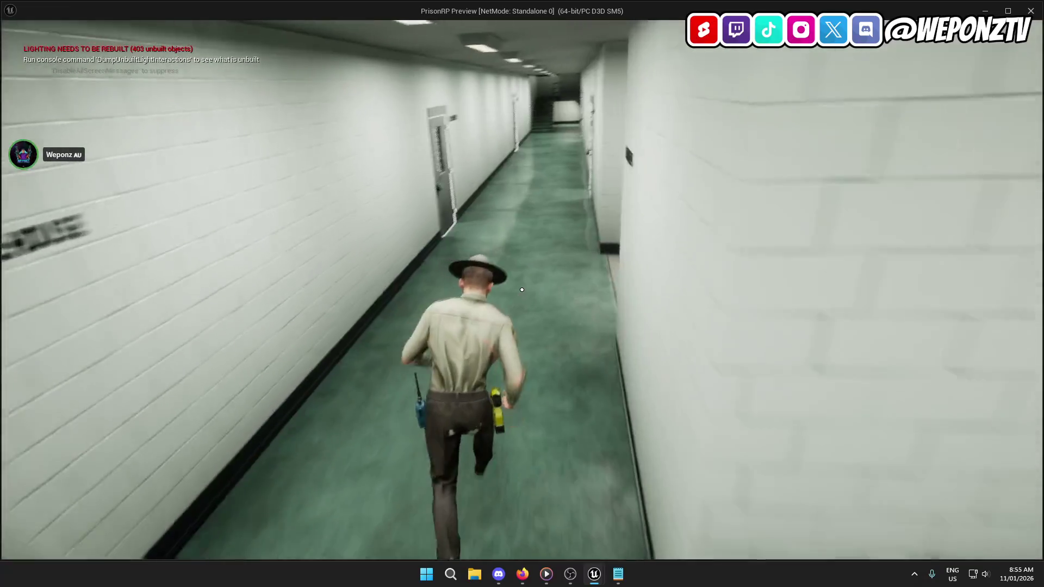
key("w")
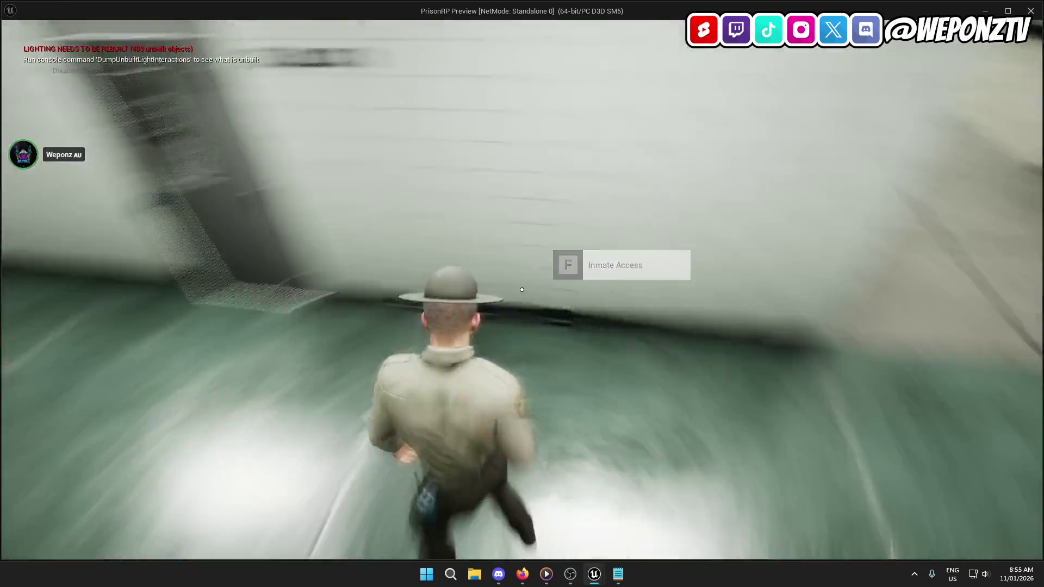
key("w")
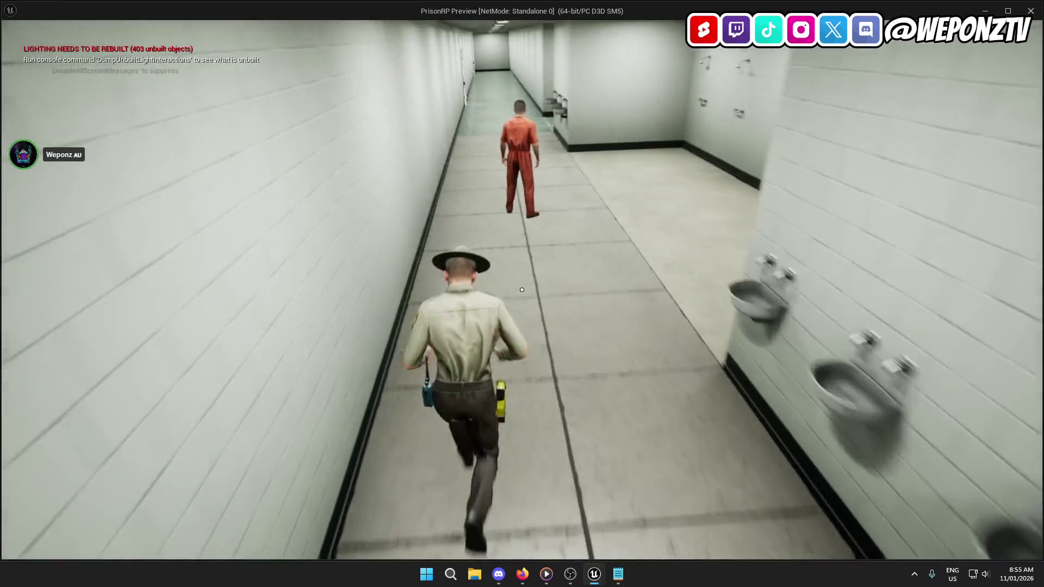
key("w")
Step: Try Uncuff on the uncuffed inmate, then choose Handcuff Inmate from the orders menu
key("f")
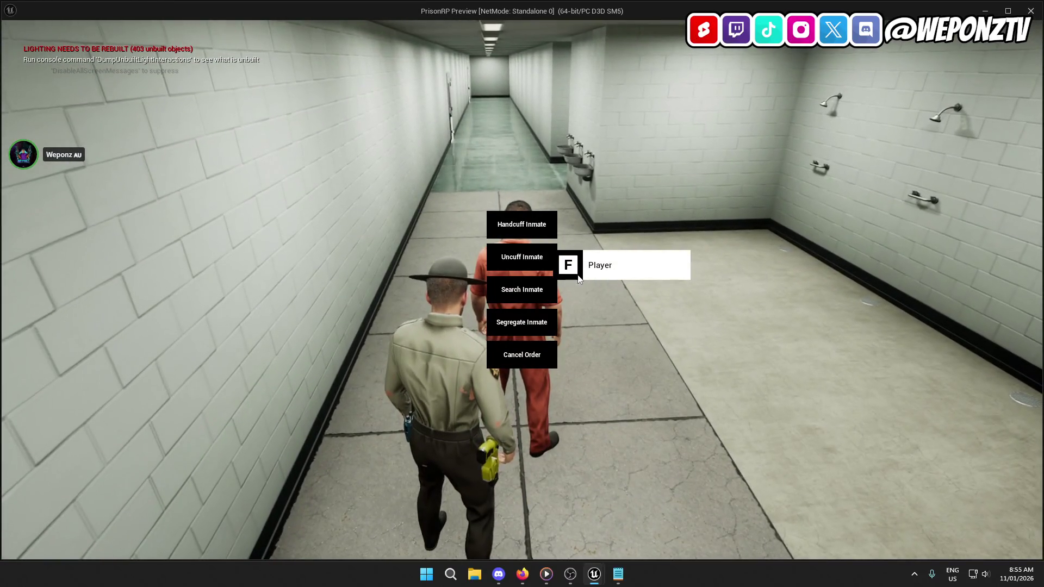
left_click(529, 260)
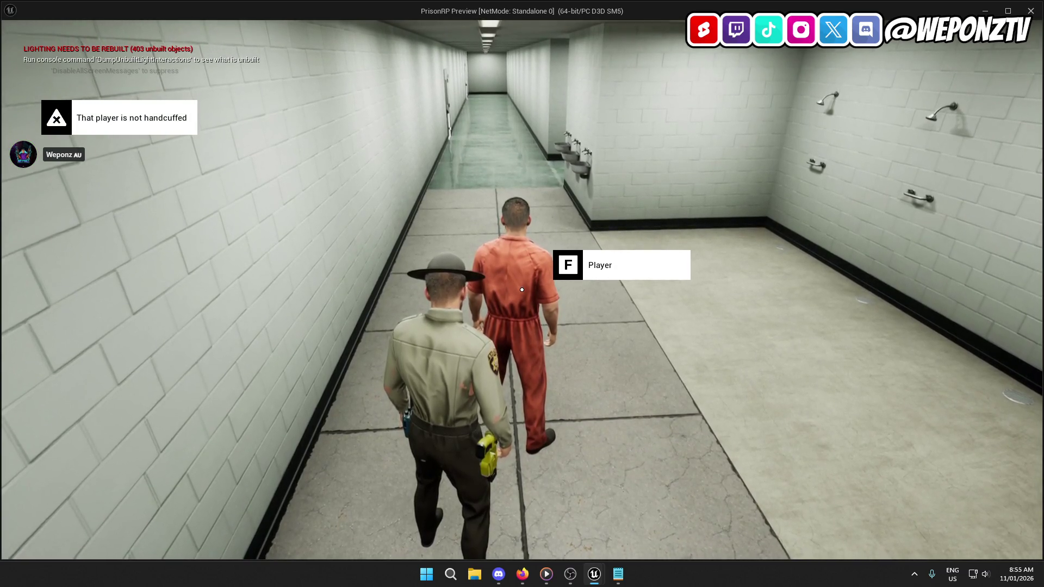
key("f")
left_click(524, 234)
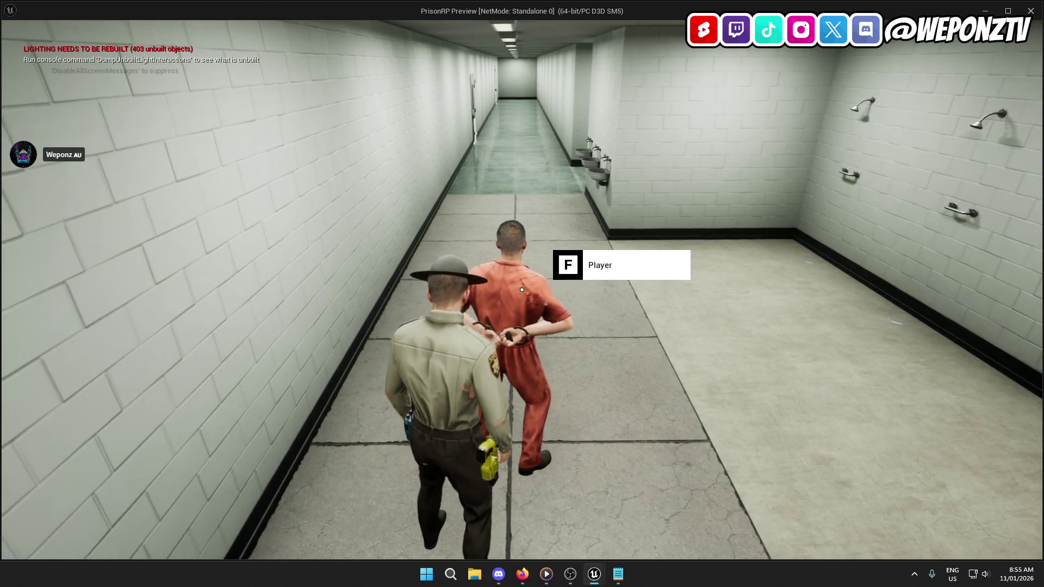
Step: Choose Uncuff Inmate to play the uncuff animation, then stop the preview
key("f")
left_click(513, 262)
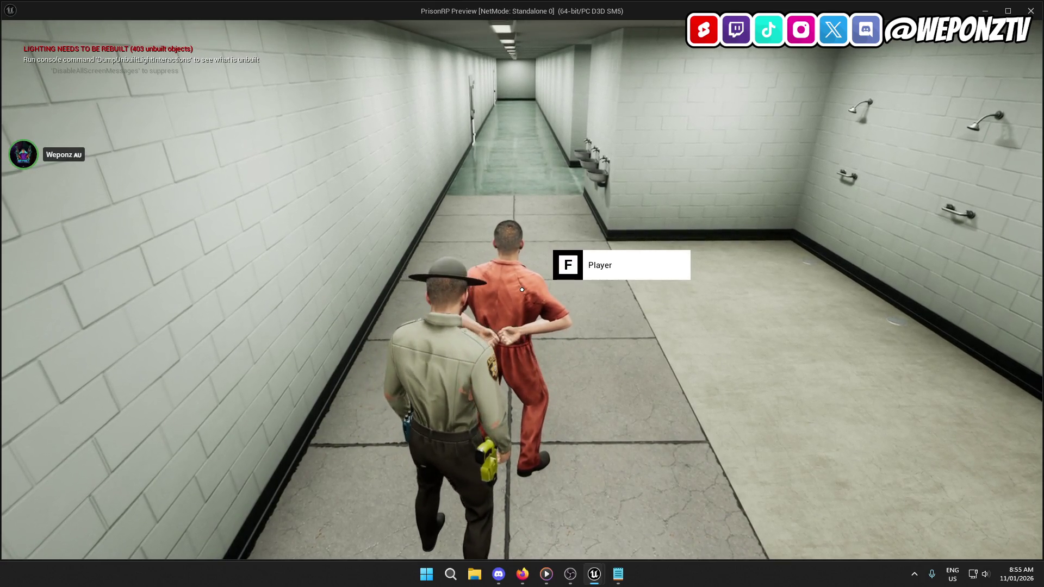
key("Escape")
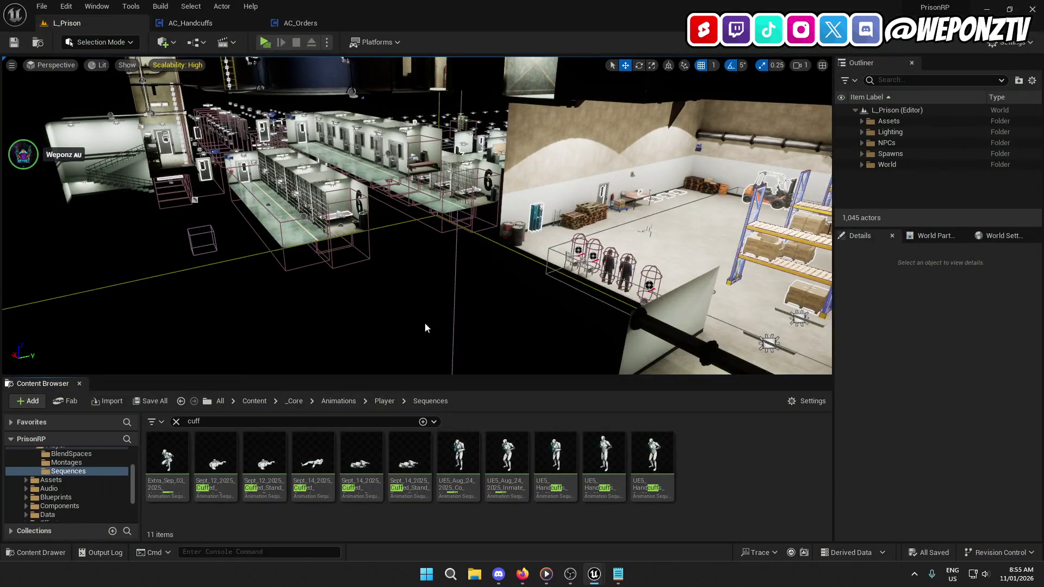
Step: Glance at Bugs.txt, close the AC_Handcuffs and AC_Orders blueprints, and return to the _Core folder
left_click(618, 581)
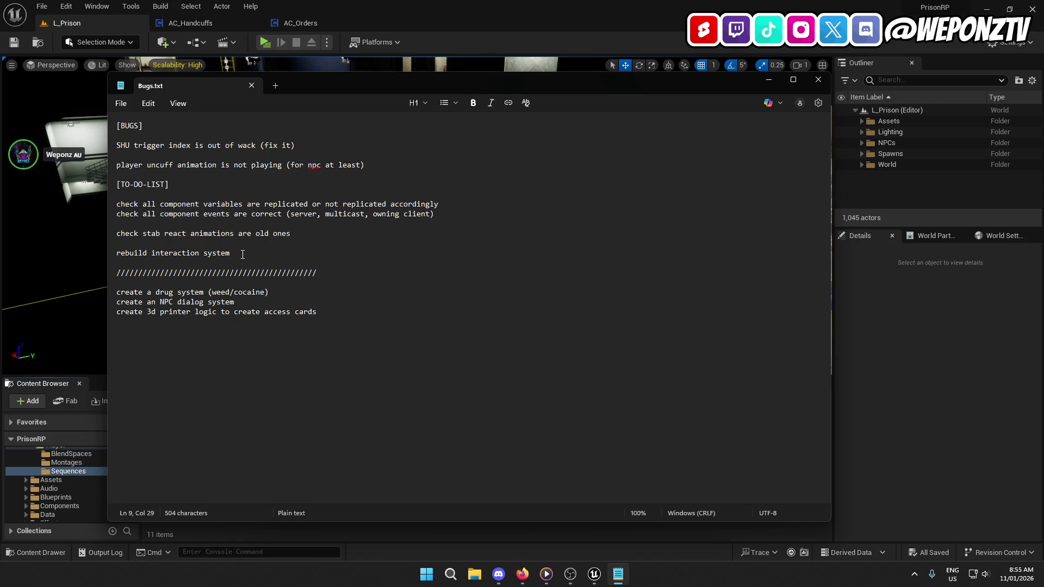
left_click(769, 80)
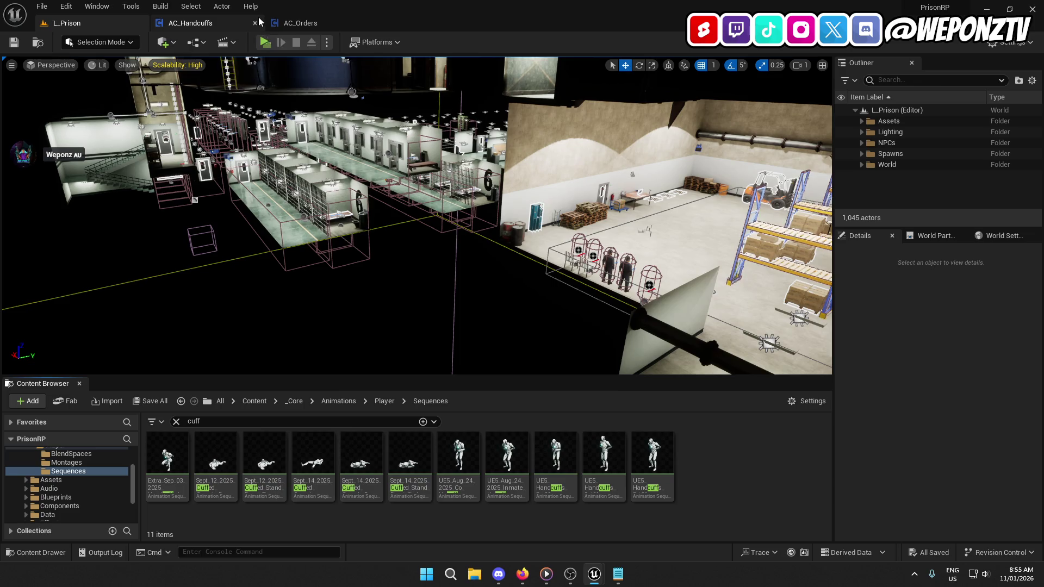
left_click(256, 22)
left_click(257, 22)
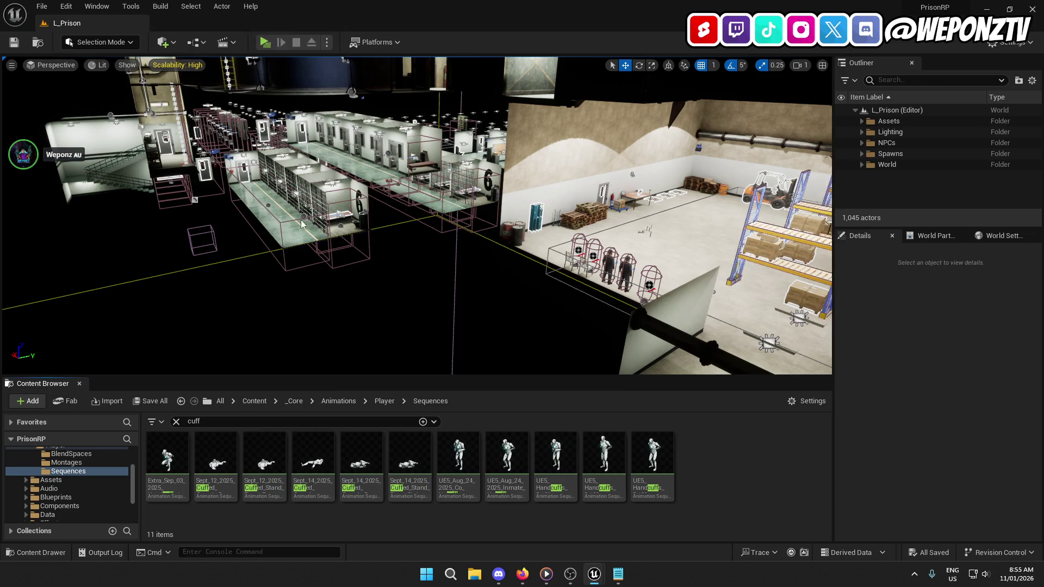
left_click(176, 422)
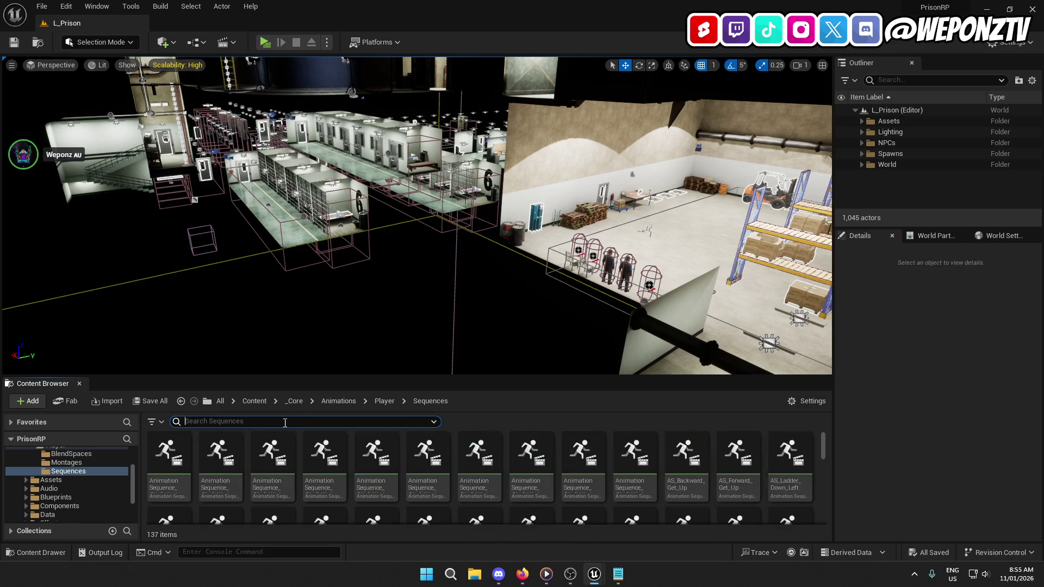
left_click(294, 401)
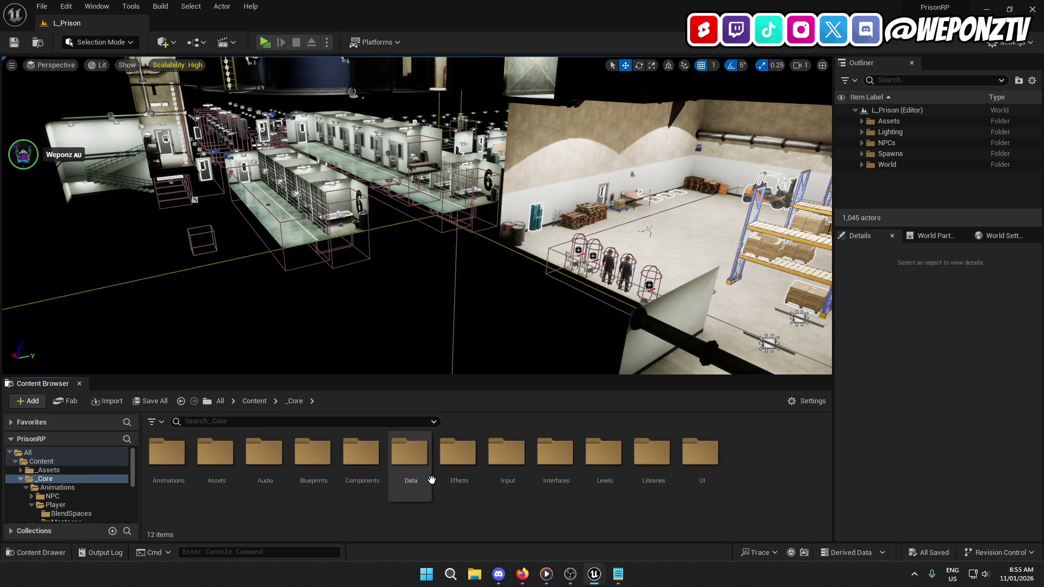
Step: Change 'rebuild' to 'refactor interaction system' in Bugs.txt, save it, and minimize Notepad
key("alt+Tab")
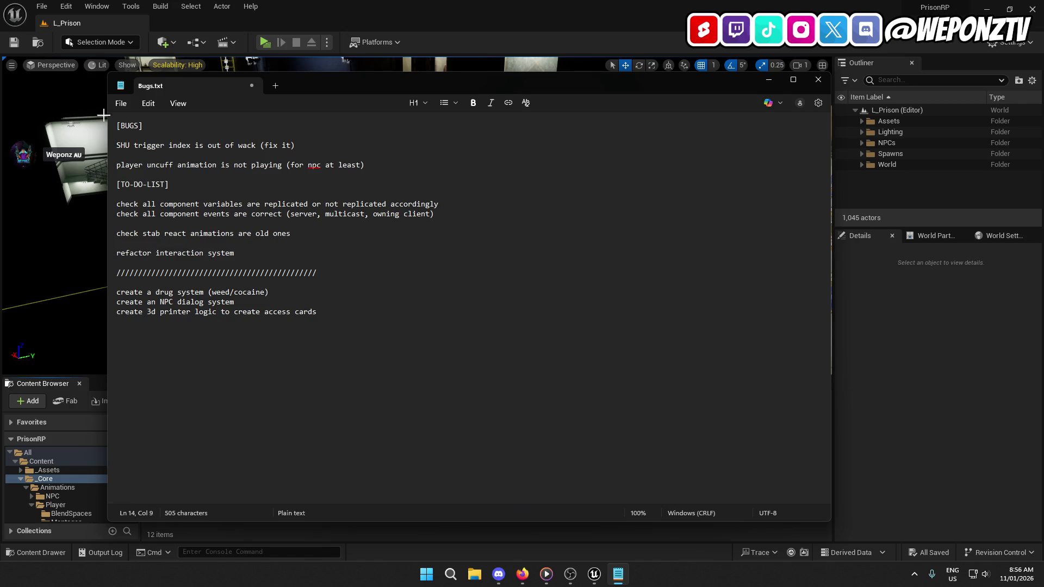
left_click(121, 104)
key("Escape")
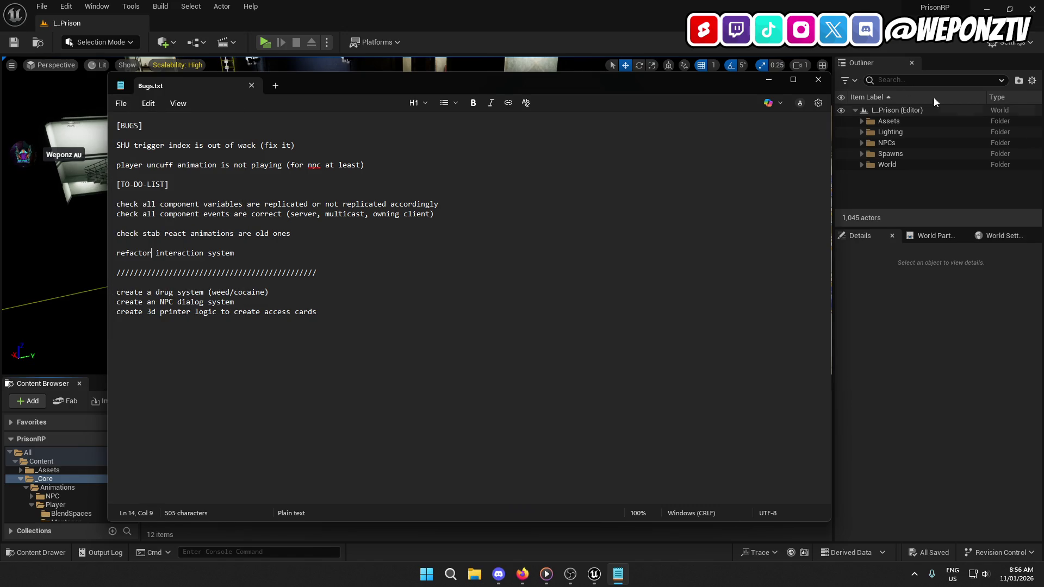
left_click(769, 80)
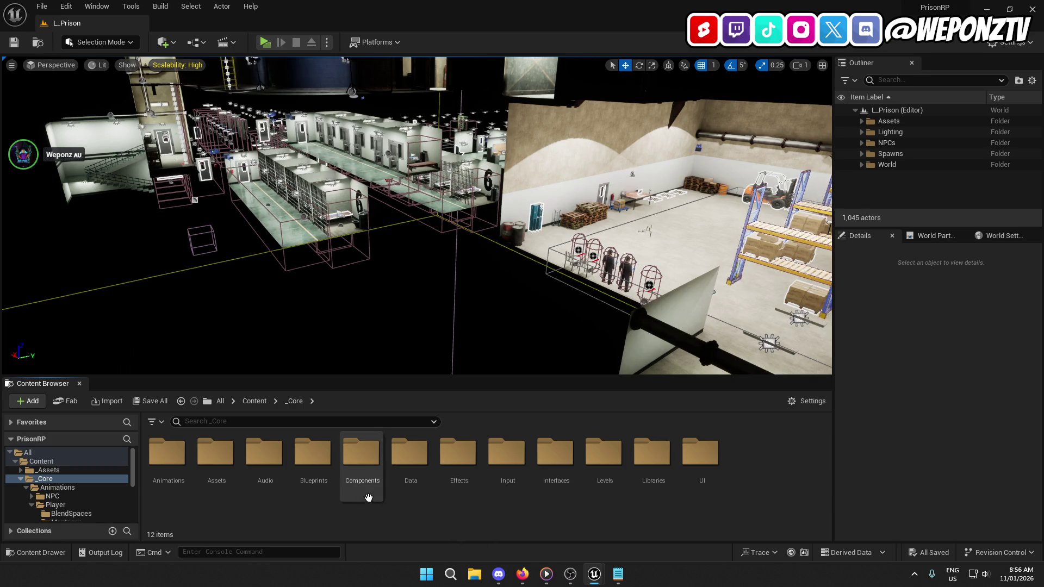
Step: Browse Blueprints > Interactable > Master and select BP_MasterInteractable
double_click(312, 478)
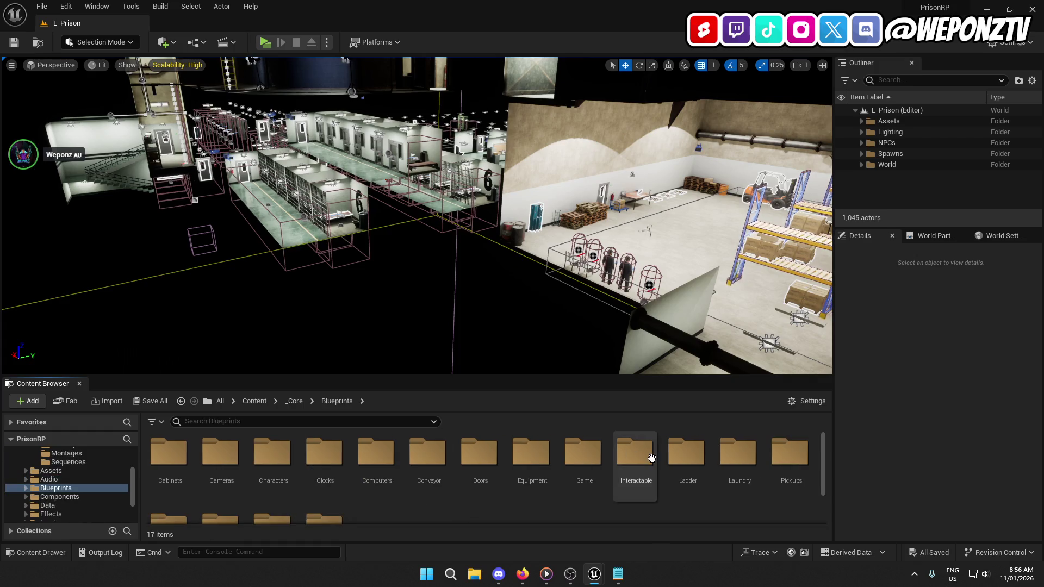
double_click(634, 454)
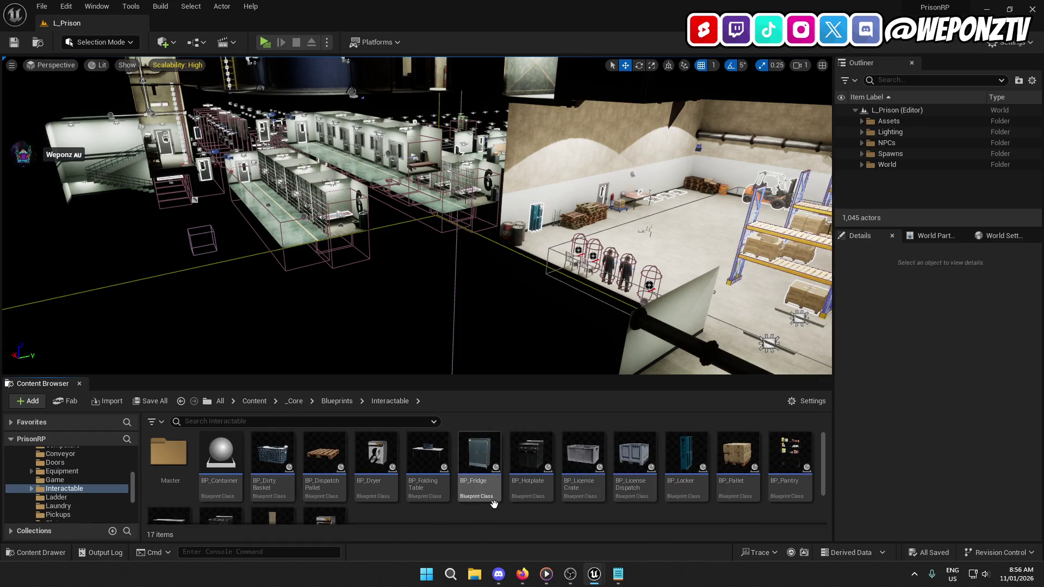
scroll(464, 519, "down", 2)
scroll(388, 508, "up", 2)
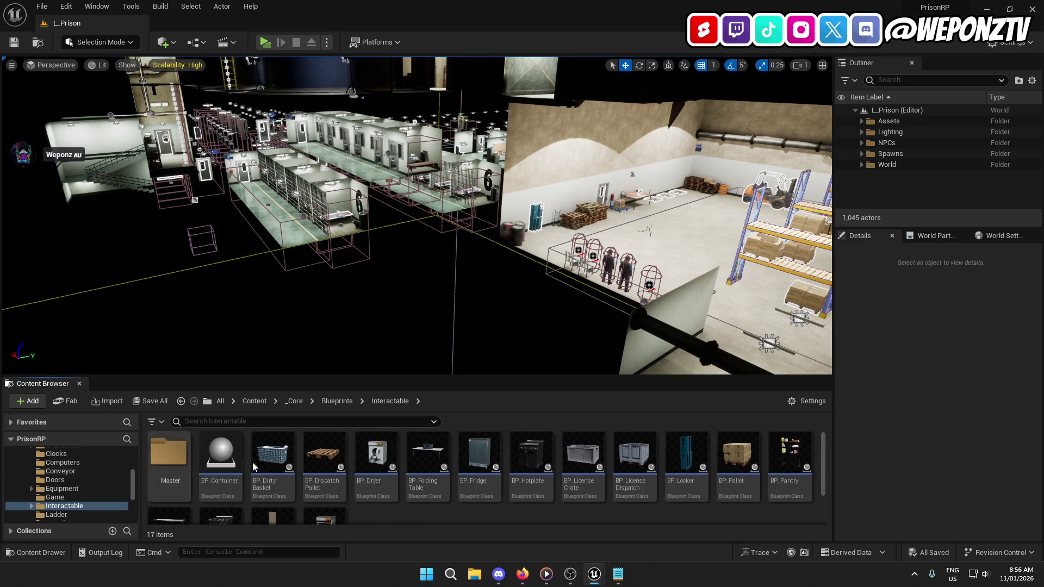
double_click(166, 467)
left_click(227, 492)
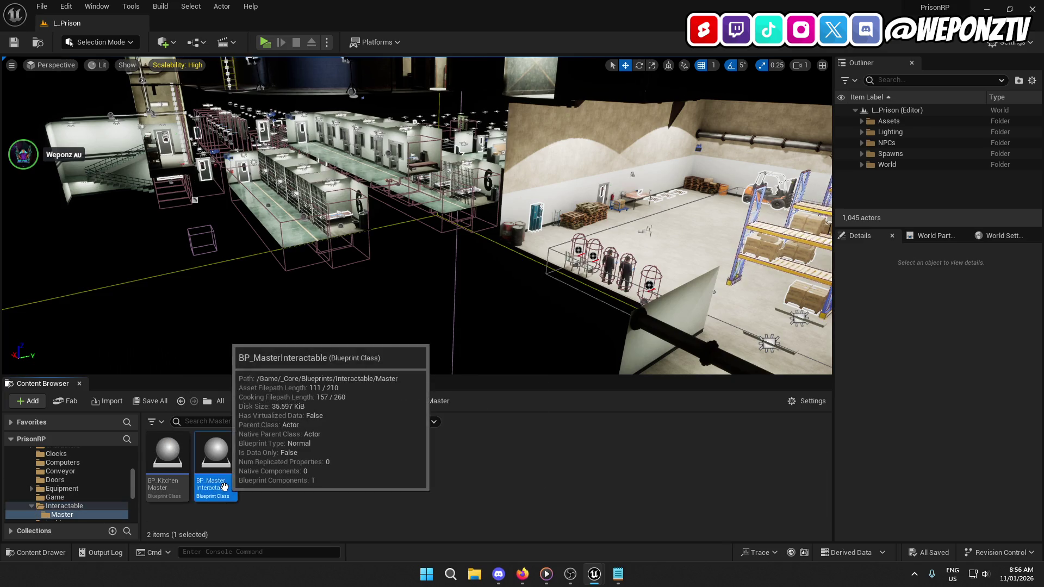
Step: Go back to Blueprints, open the Doors folder and select BP_PrisonDoor
left_click(373, 406)
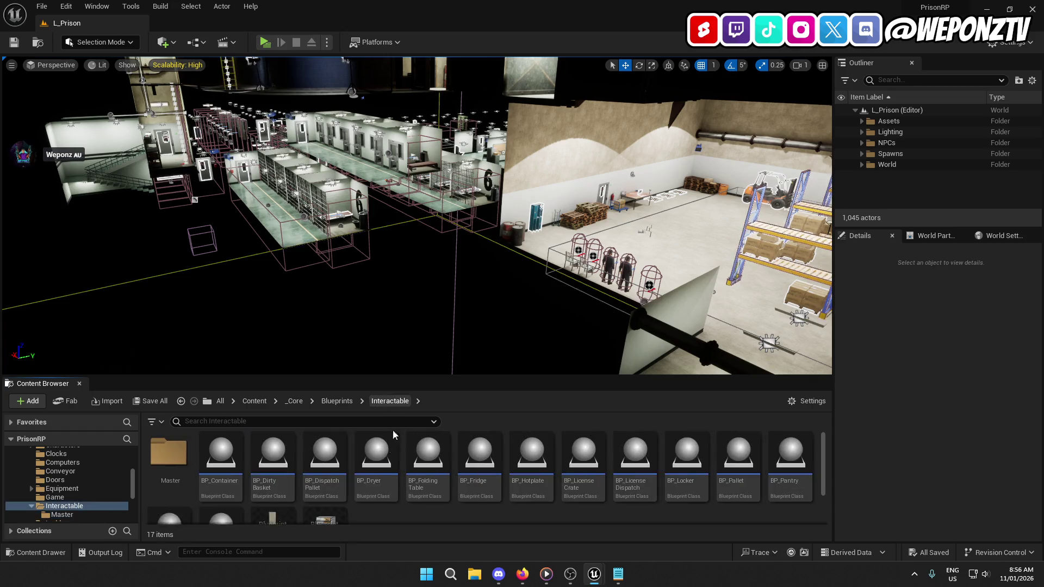
scroll(344, 500, "down", 2)
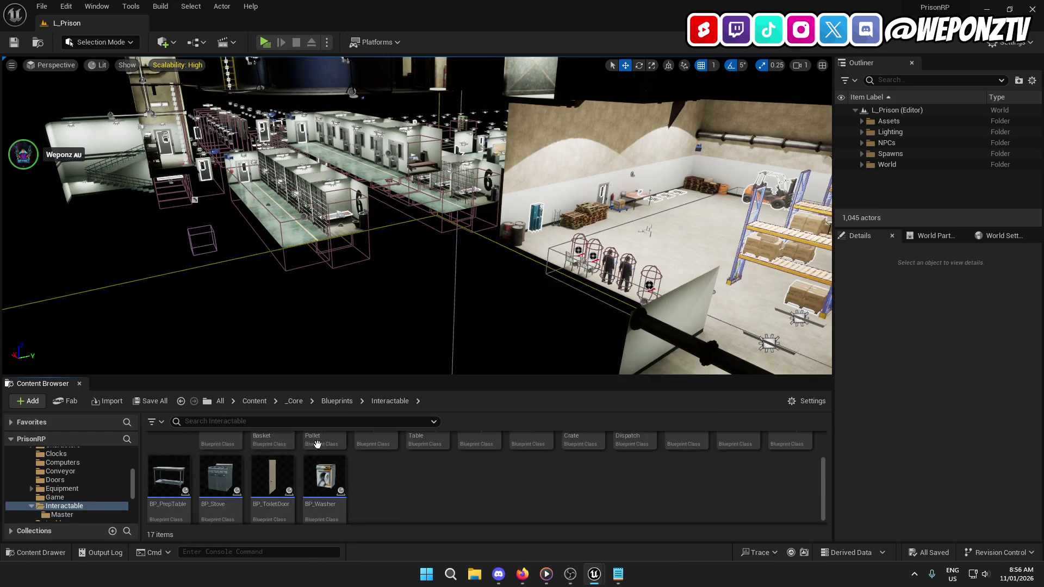
scroll(341, 468, "up", 2)
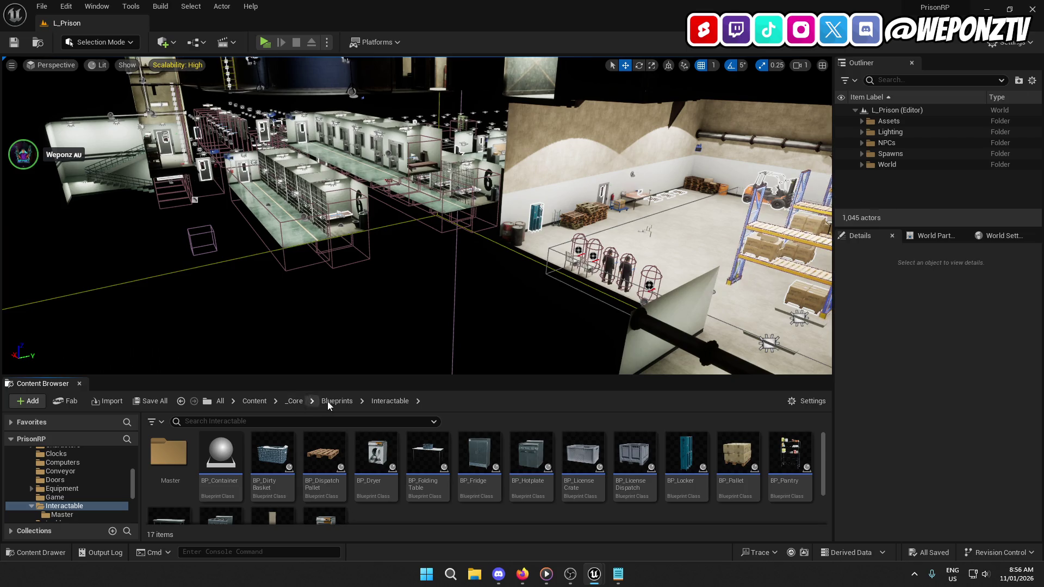
left_click(331, 403)
left_click(477, 468)
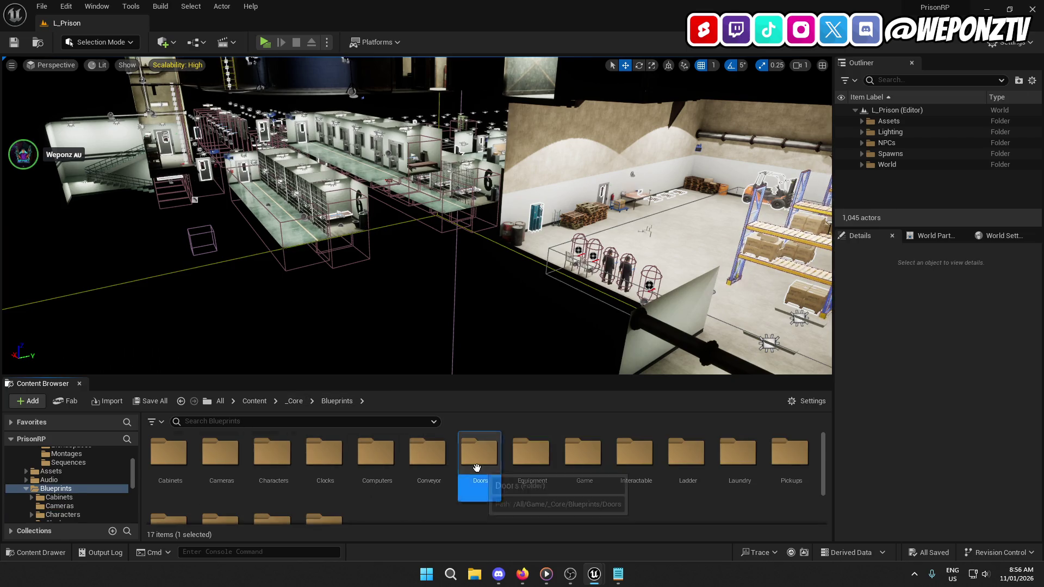
double_click(477, 468)
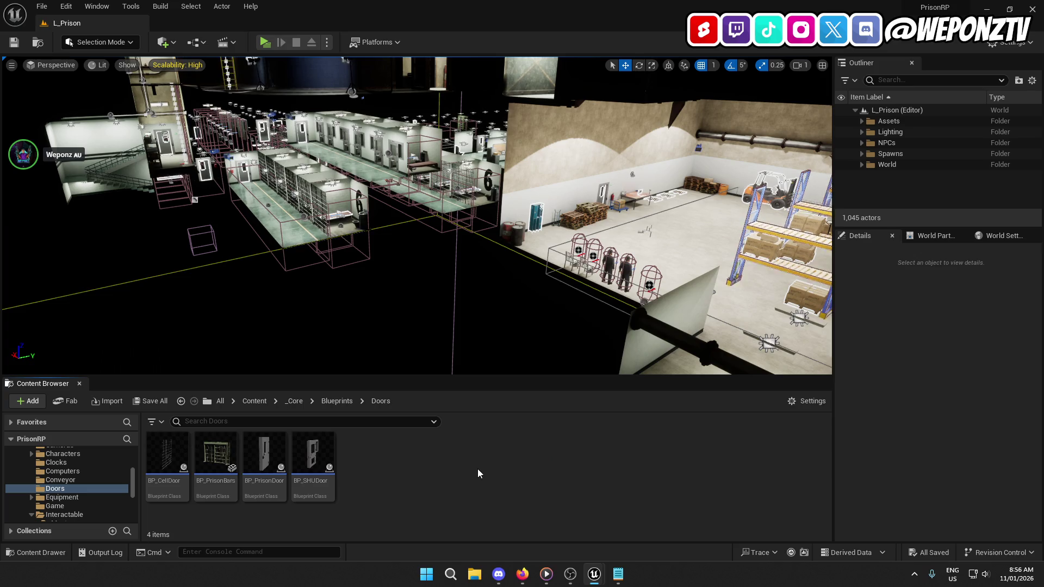
left_click(254, 450)
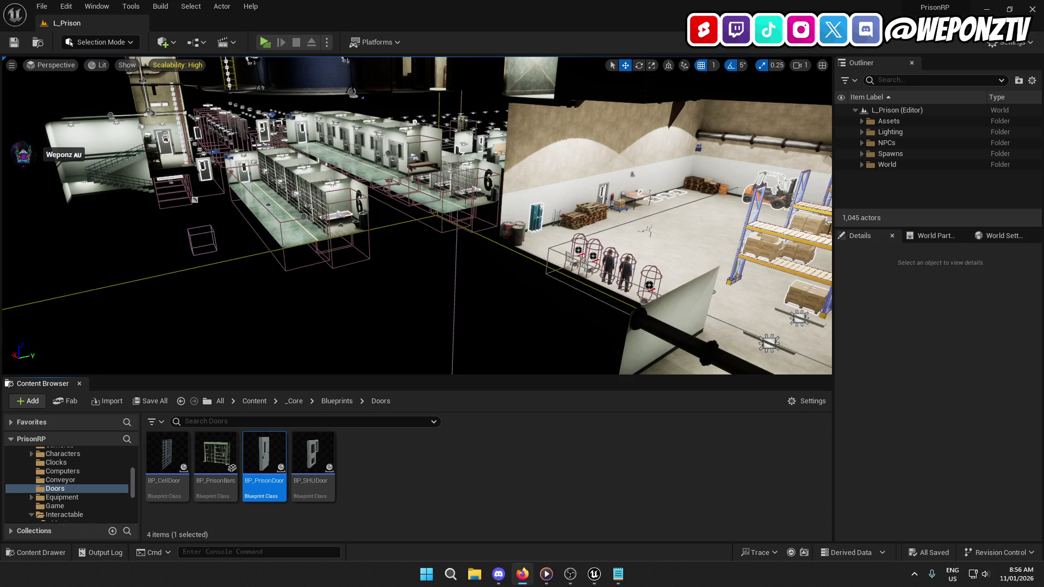
Step: Clear the asset selection and fly the level camera toward the cell blocks
left_click(379, 458)
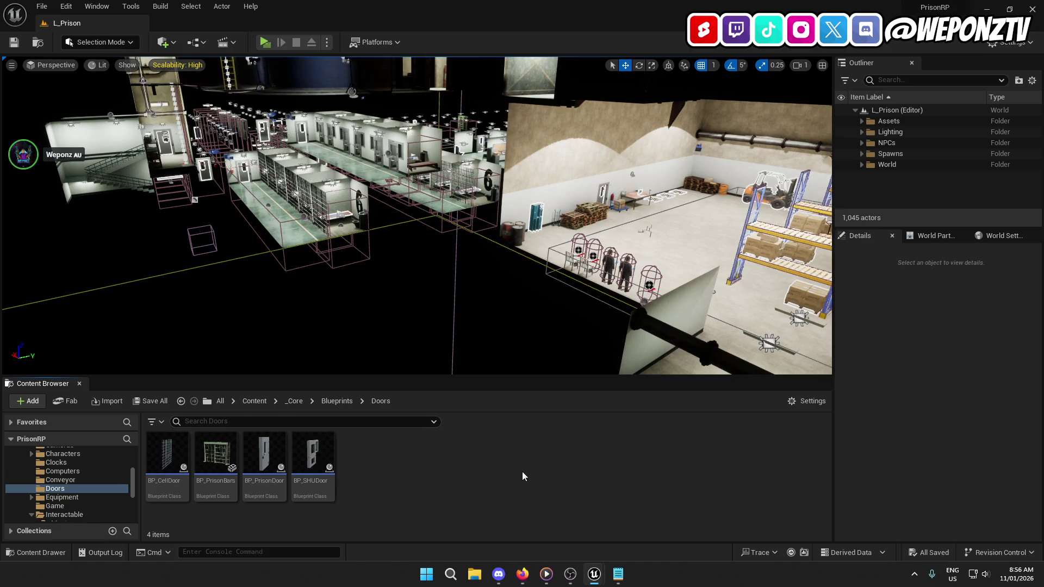
mouse_move(458, 247)
left_mouse_down()
mouse_move(438, 193)
mouse_move(465, 187)
mouse_move(427, 200)
left_mouse_up()
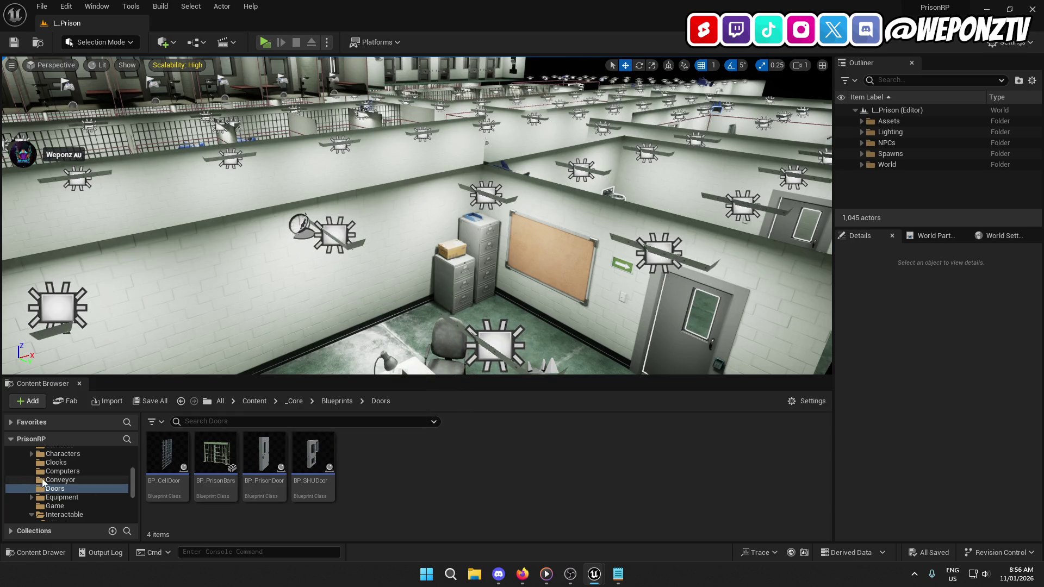
scroll(59, 484, "down", 1)
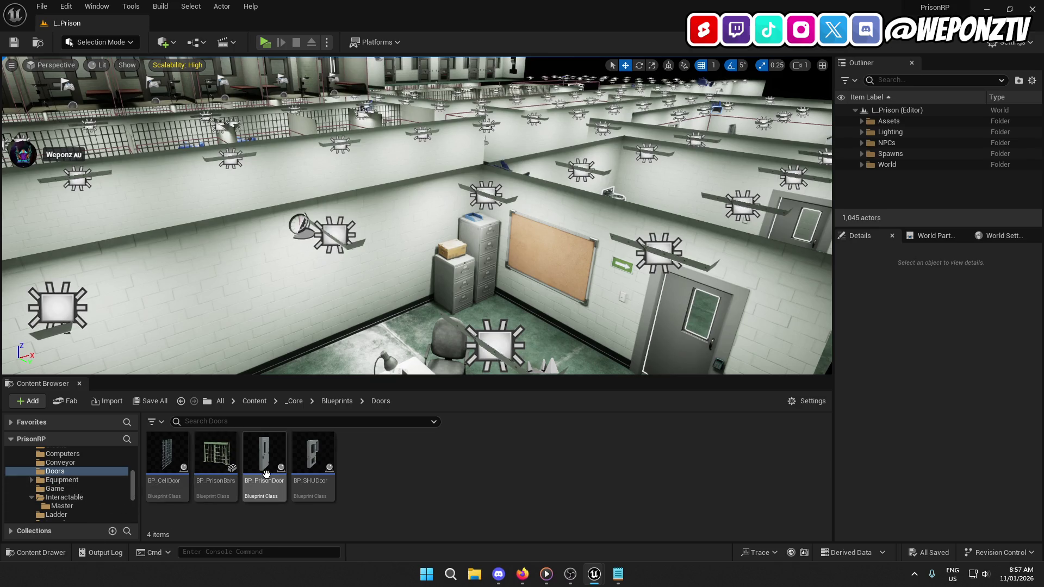
Step: Move BP_PrisonDoor into the Interactable/Master folder with Move Here
mouse_move(273, 458)
left_mouse_down()
mouse_move(151, 503)
mouse_move(62, 508)
left_mouse_up()
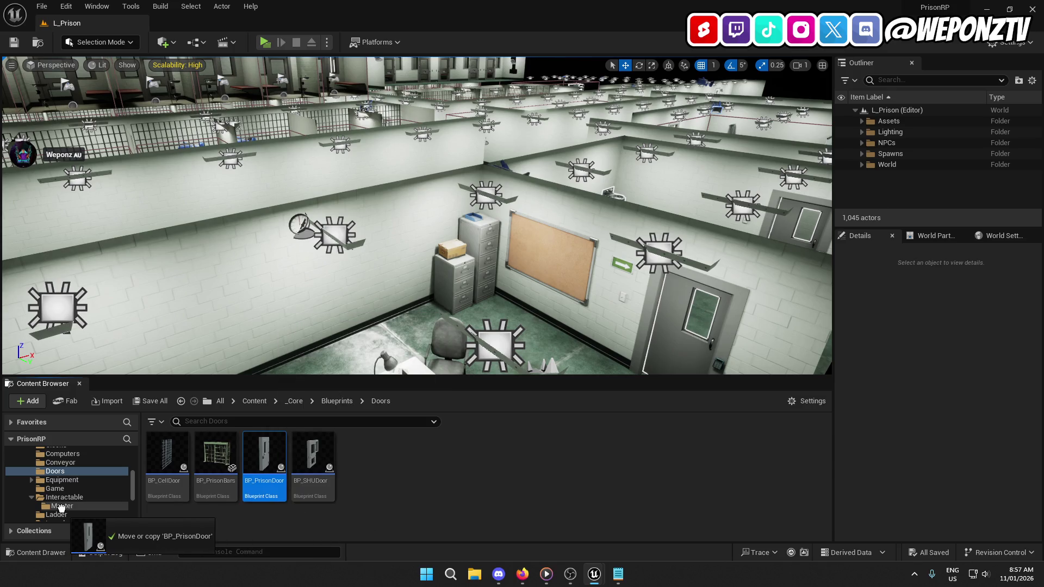
left_click_drag(61, 507, 68, 496)
key("Escape")
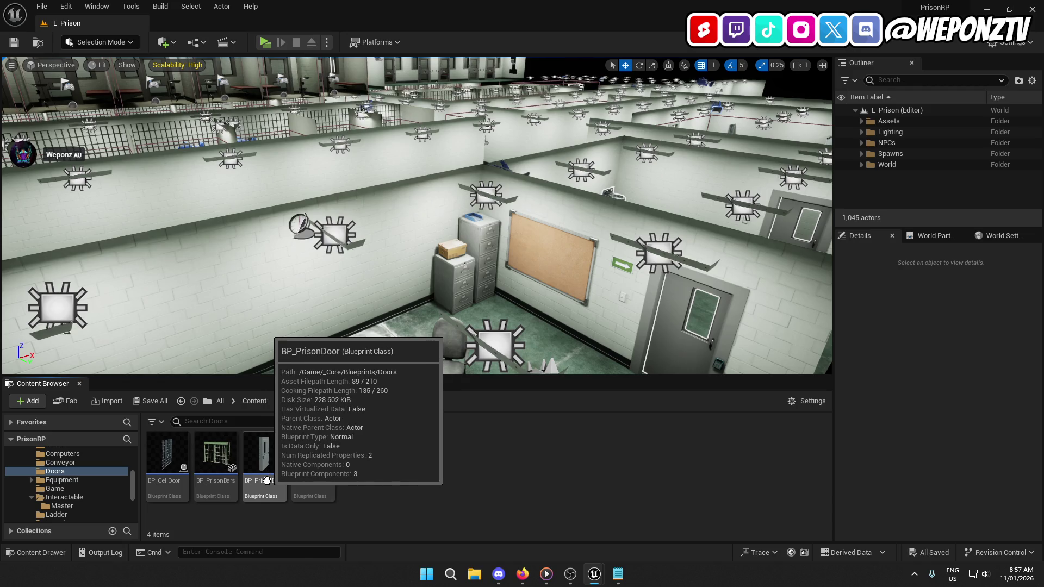
left_click_drag(266, 481, 68, 499)
left_click(106, 527)
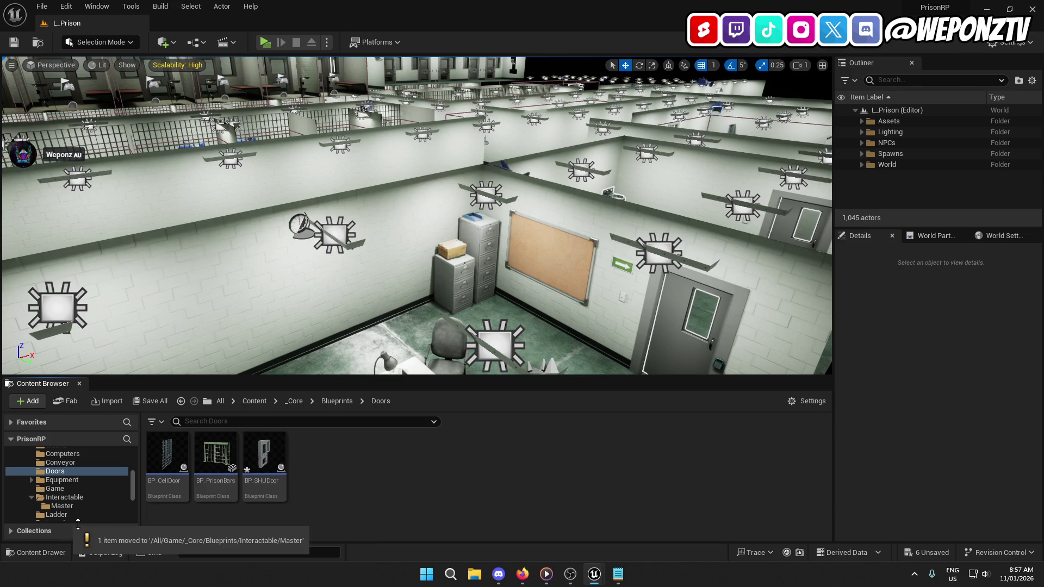
left_click(72, 497)
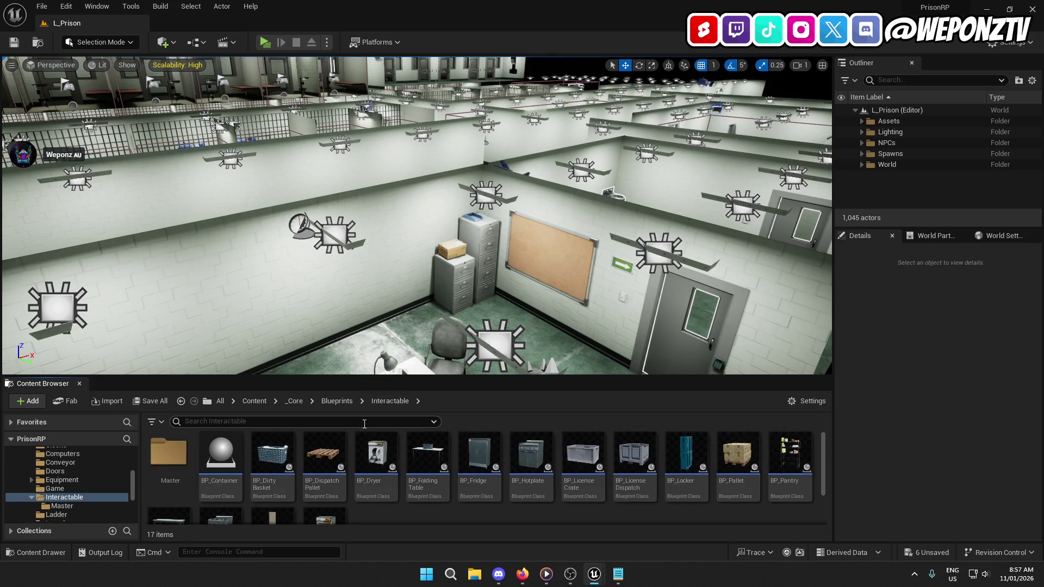
Step: Navigate back into Interactable > Master to find the moved BP_PrisonDoor
left_click(339, 400)
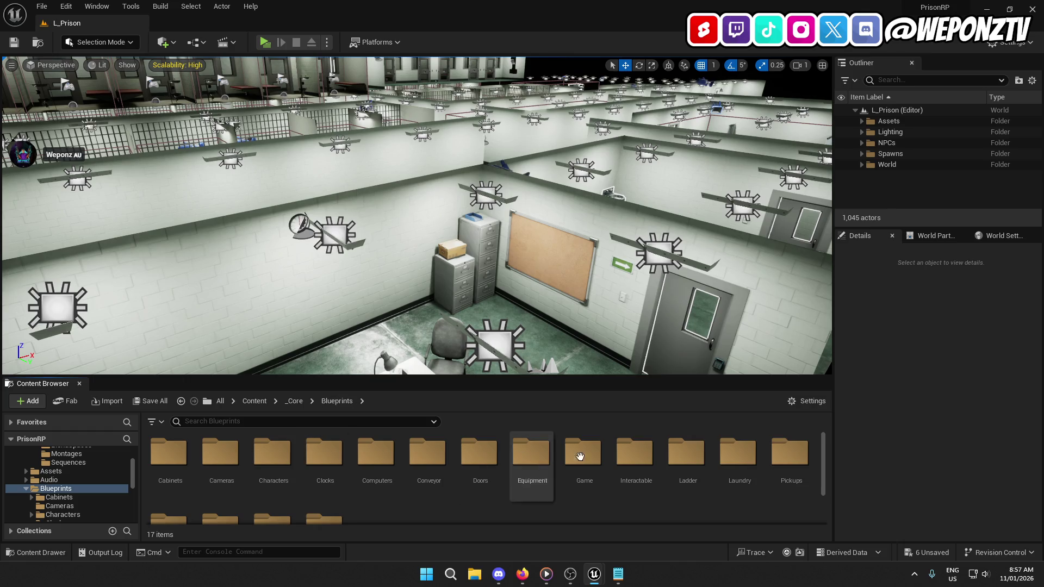
double_click(635, 451)
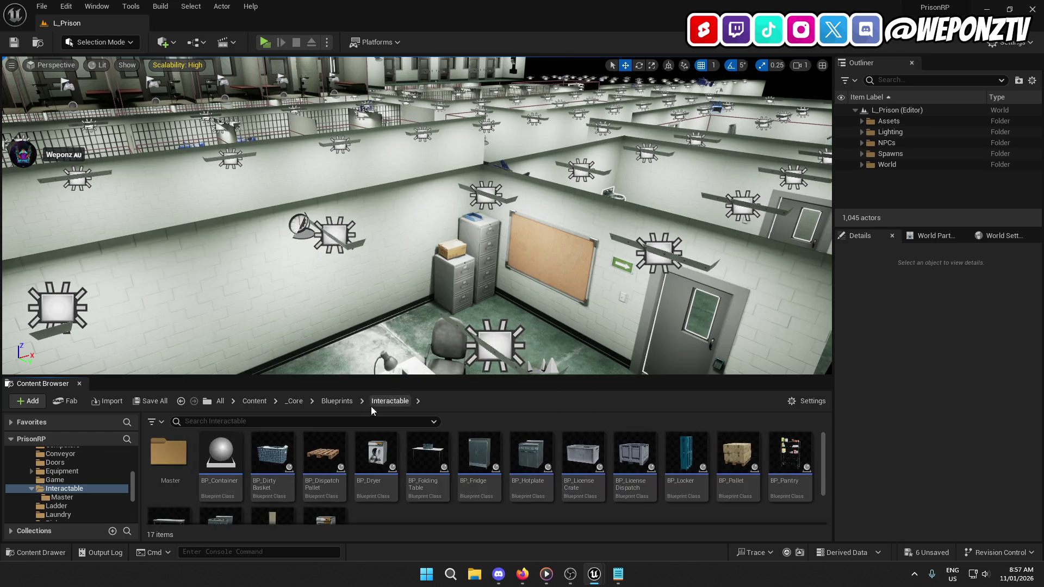
left_click(339, 402)
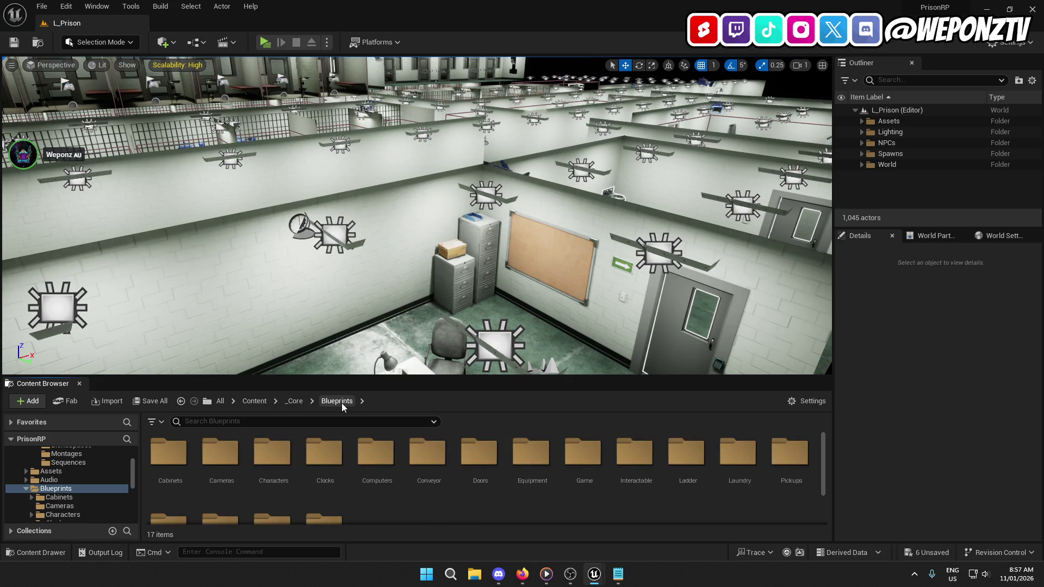
double_click(635, 451)
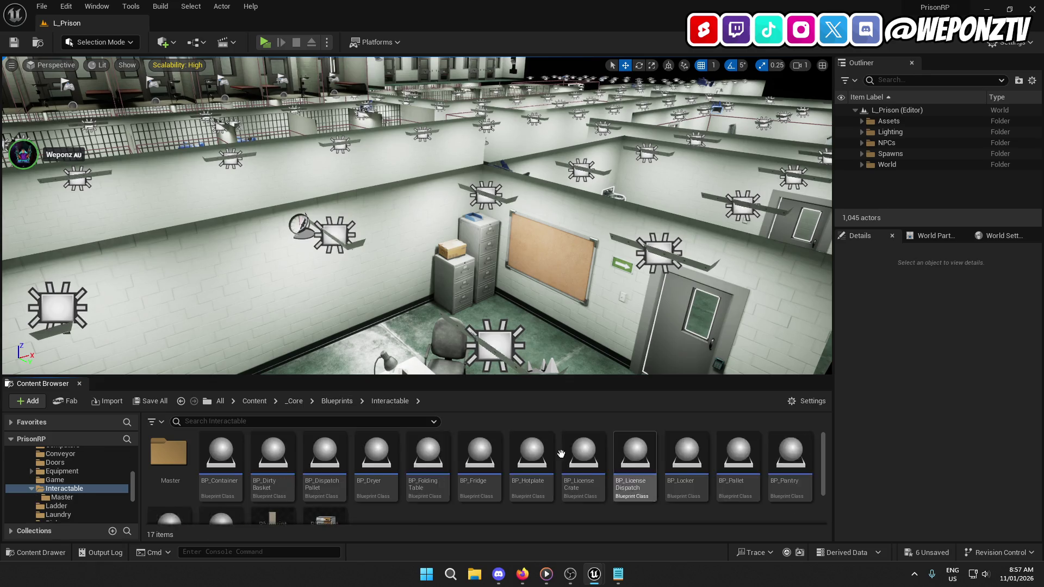
double_click(158, 473)
Step: Move BP_PrisonDoor back into the Doors folder and open it for editing
left_click(265, 463)
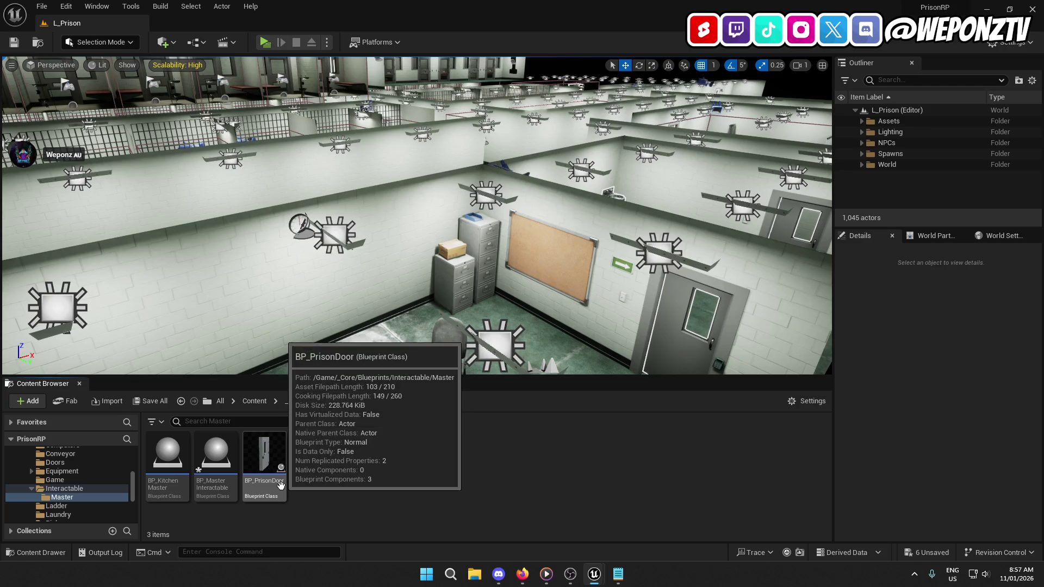
mouse_move(264, 462)
left_mouse_down()
mouse_move(45, 473)
mouse_move(56, 462)
left_mouse_up()
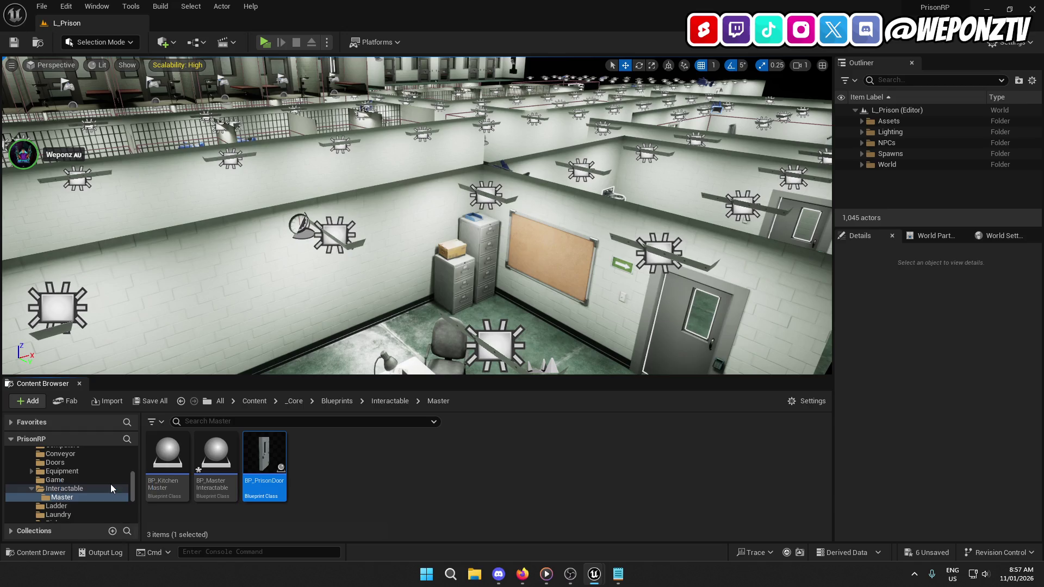
left_click(110, 484)
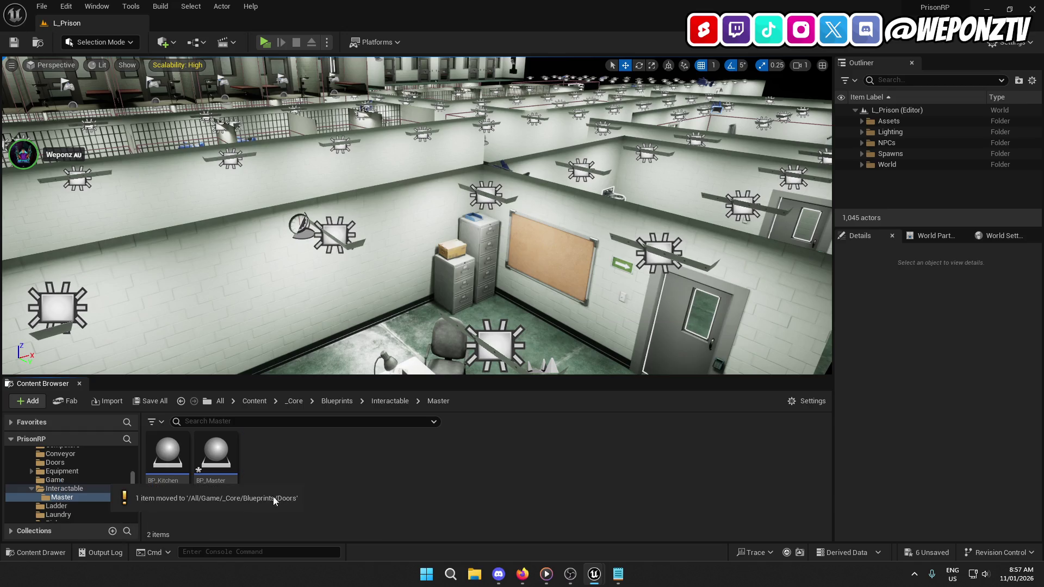
left_click(55, 463)
left_click(275, 462)
double_click(275, 462)
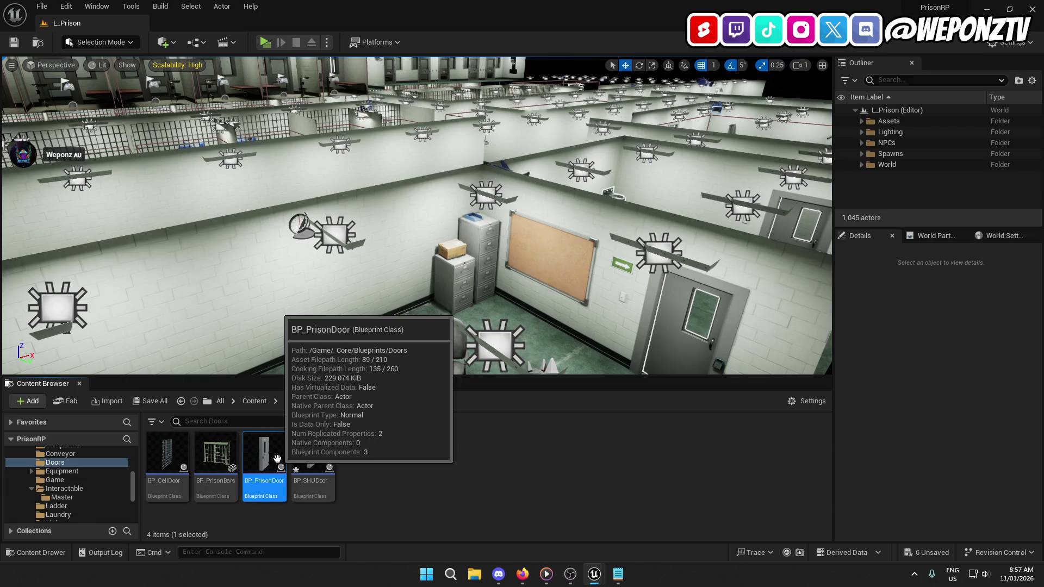
Step: Compile BP_PrisonDoor and locate the door frame component's mesh in the Content Browser
left_click(210, 63)
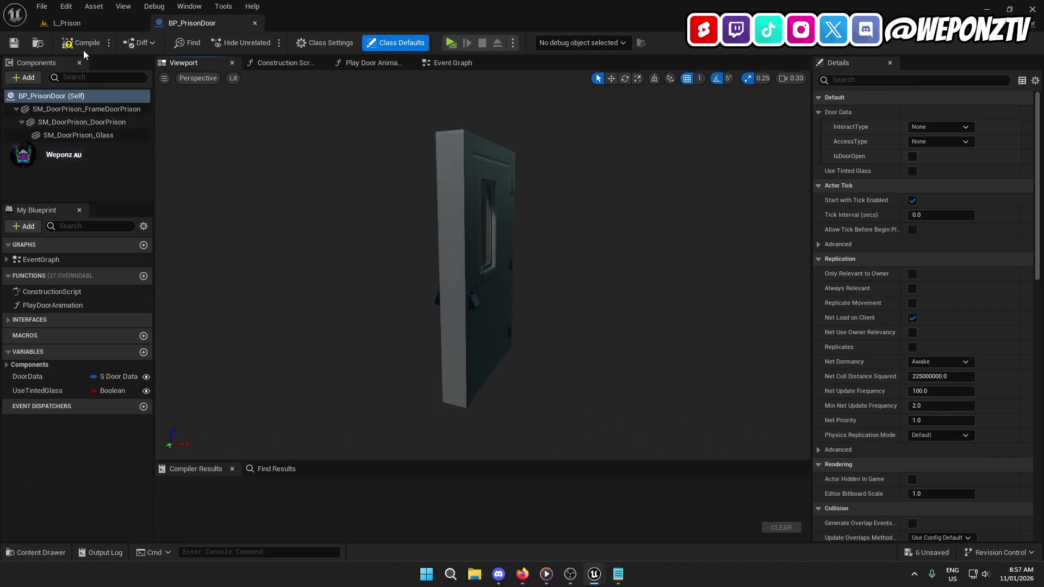
left_click(81, 43)
mouse_move(251, 120)
left_mouse_down()
mouse_move(304, 124)
mouse_move(251, 120)
left_mouse_up()
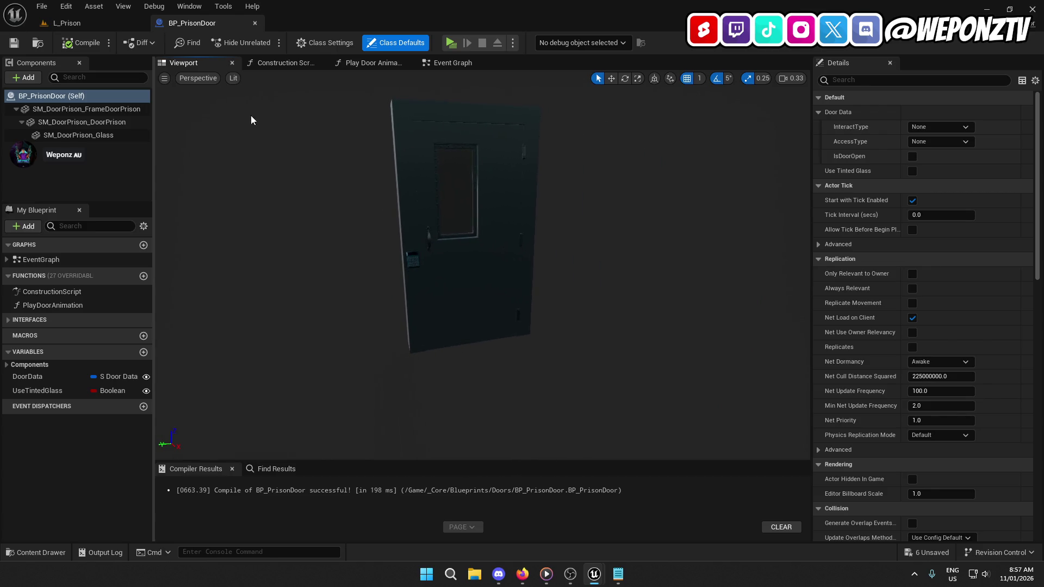
left_click(73, 111)
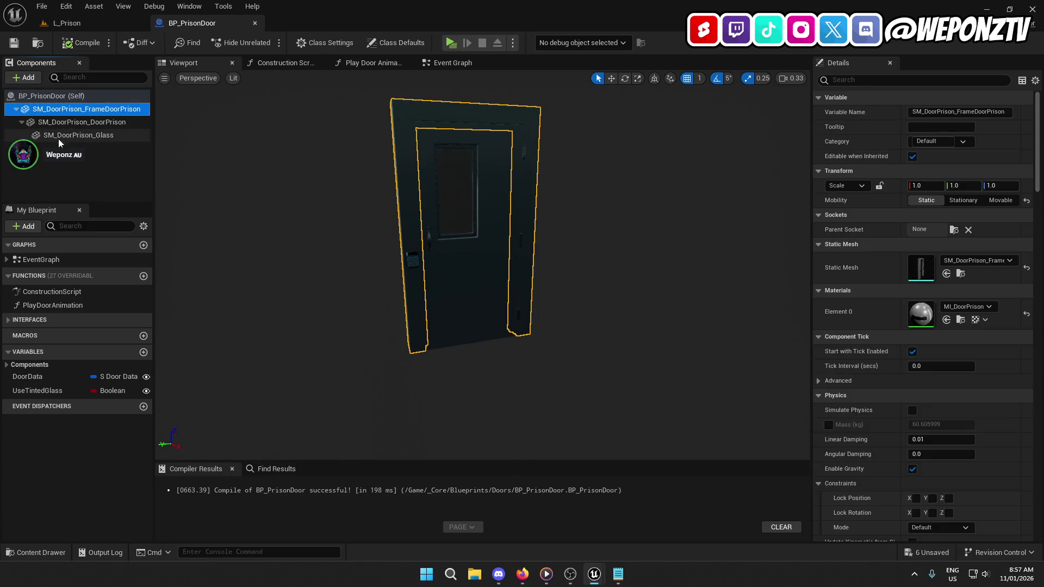
left_click(961, 274)
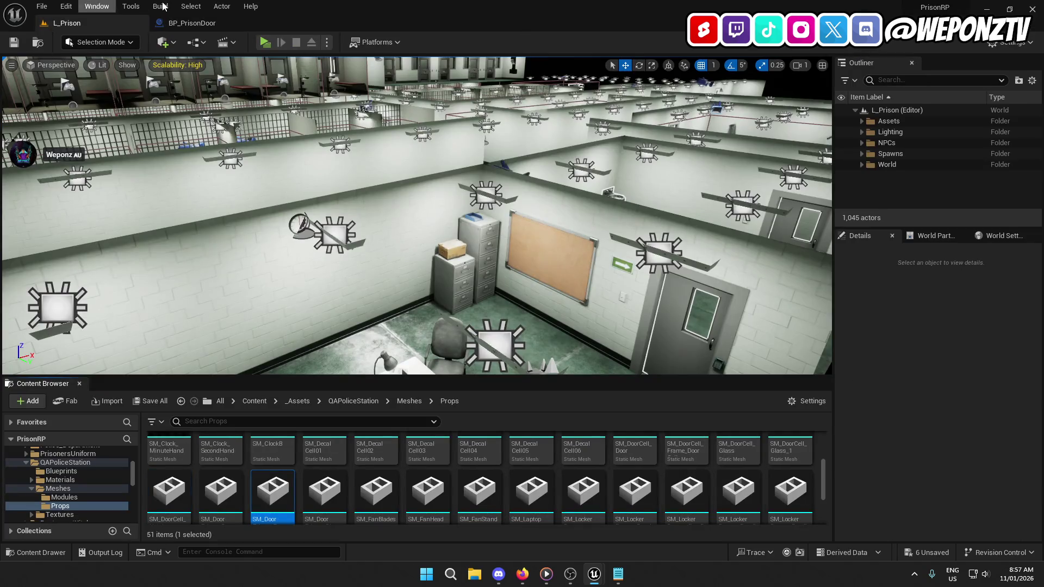
left_click(188, 23)
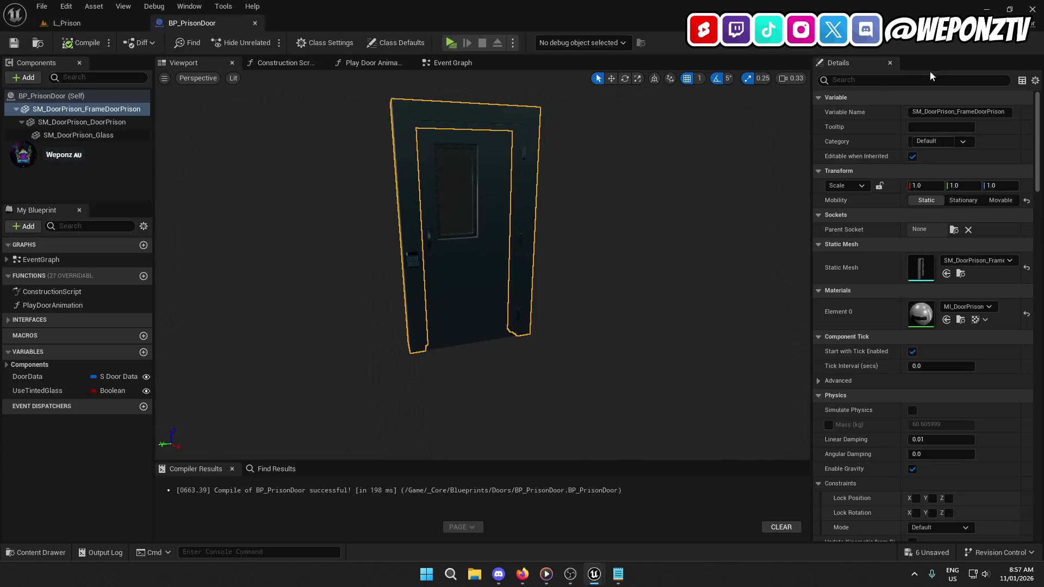
Step: Reparent BP_PrisonDoor to BP_MasterInteractable in Class Settings
left_click(325, 43)
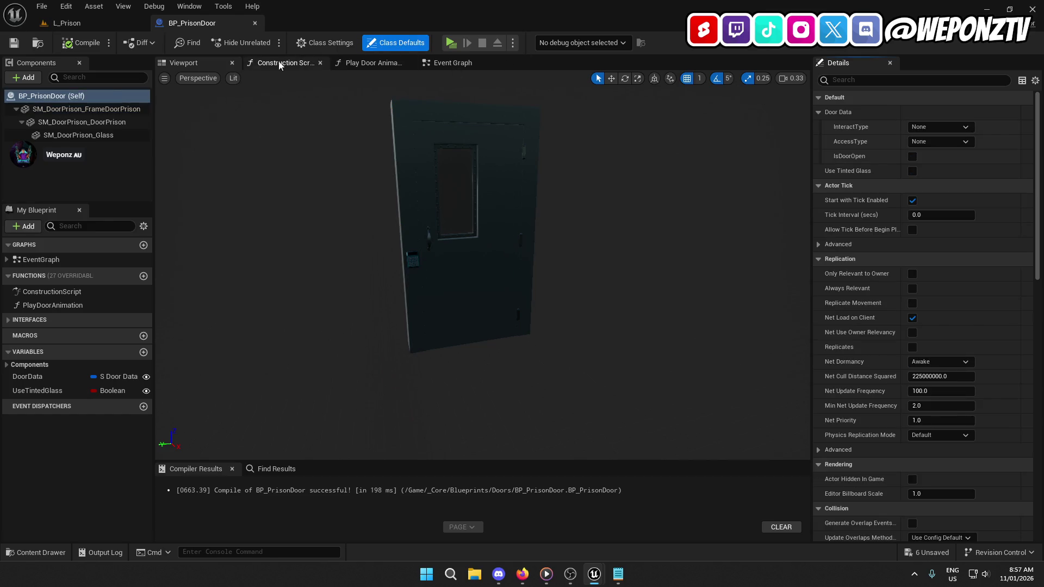
left_click(924, 112)
type("ster")
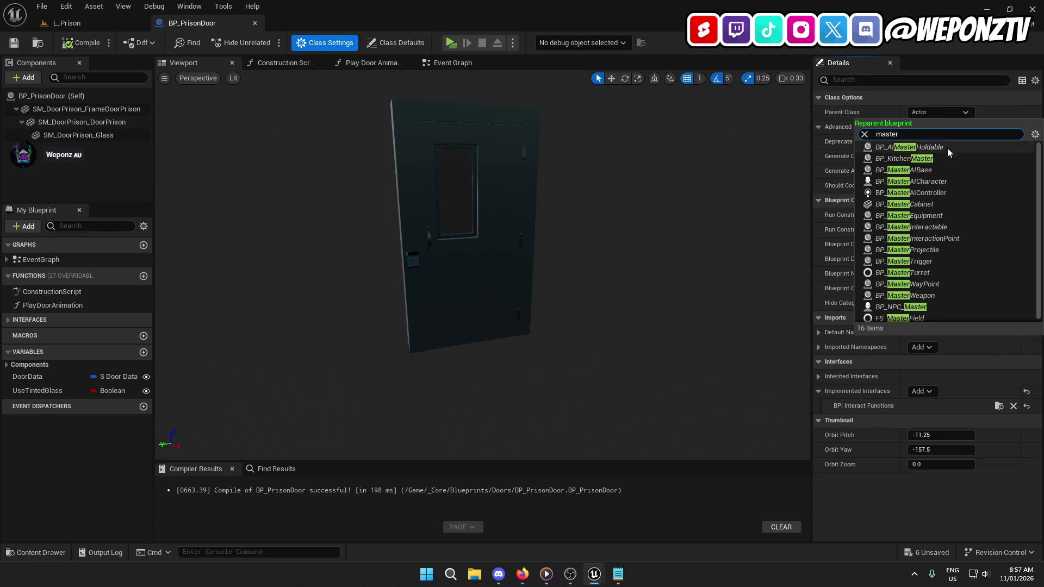
type("in")
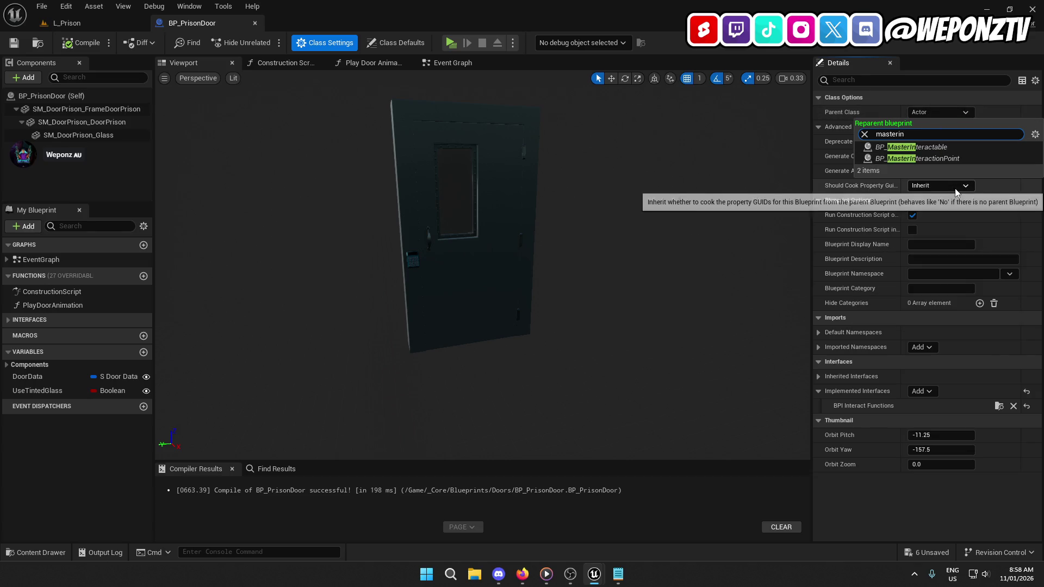
left_click(941, 151)
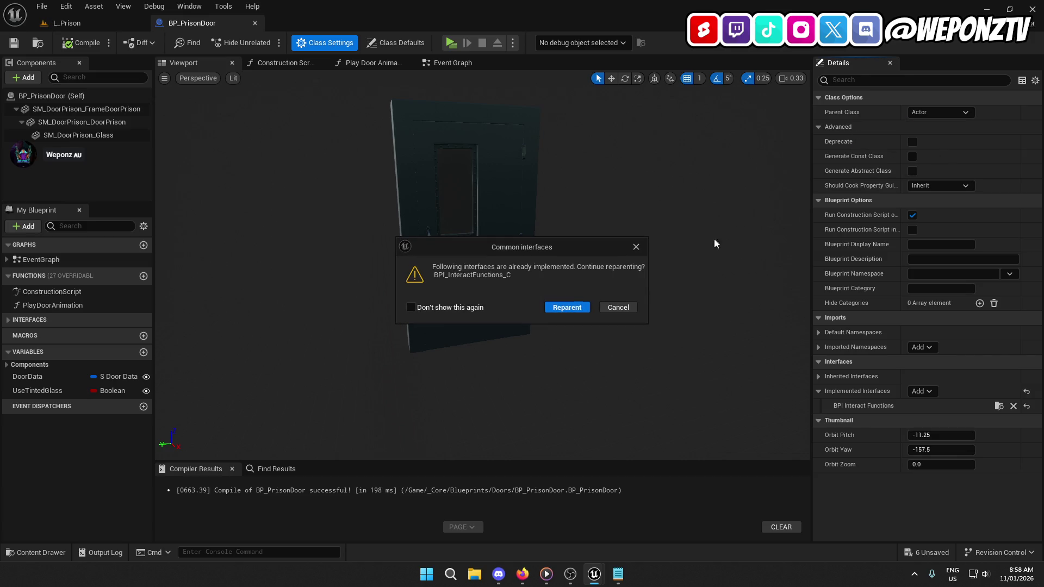
left_click(563, 307)
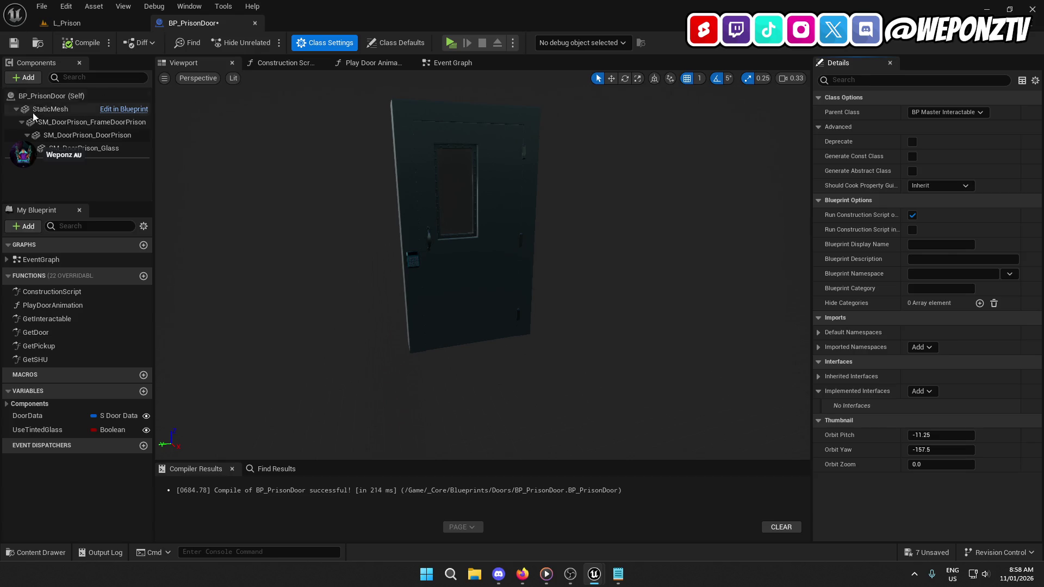
Step: Give StaticMesh the SM_DoorPrison_Frame mesh and nest the door and glass components under it
left_click(50, 109)
left_click(946, 273)
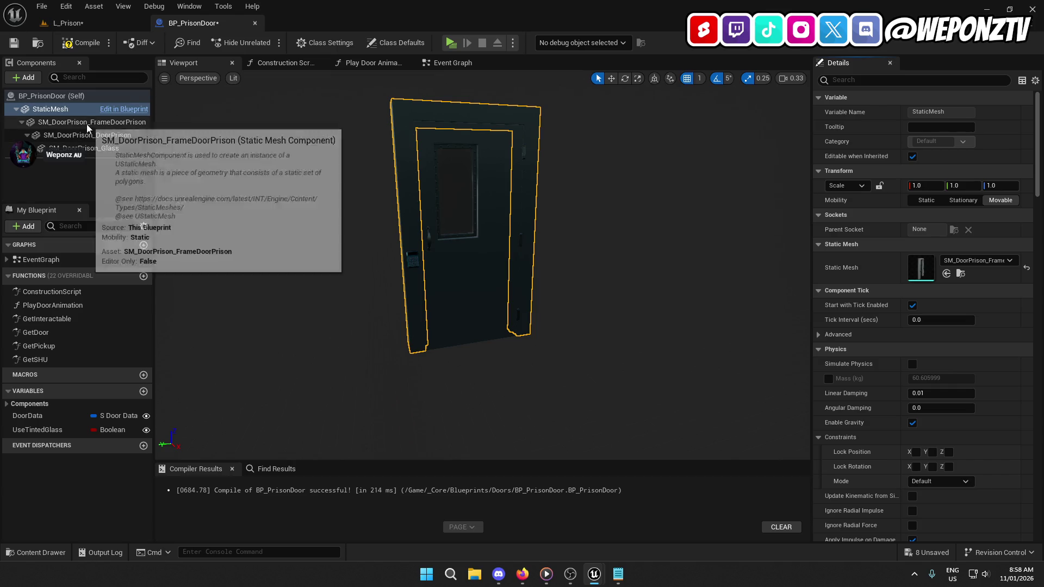
left_click(87, 122)
left_click_drag(82, 135, 75, 109)
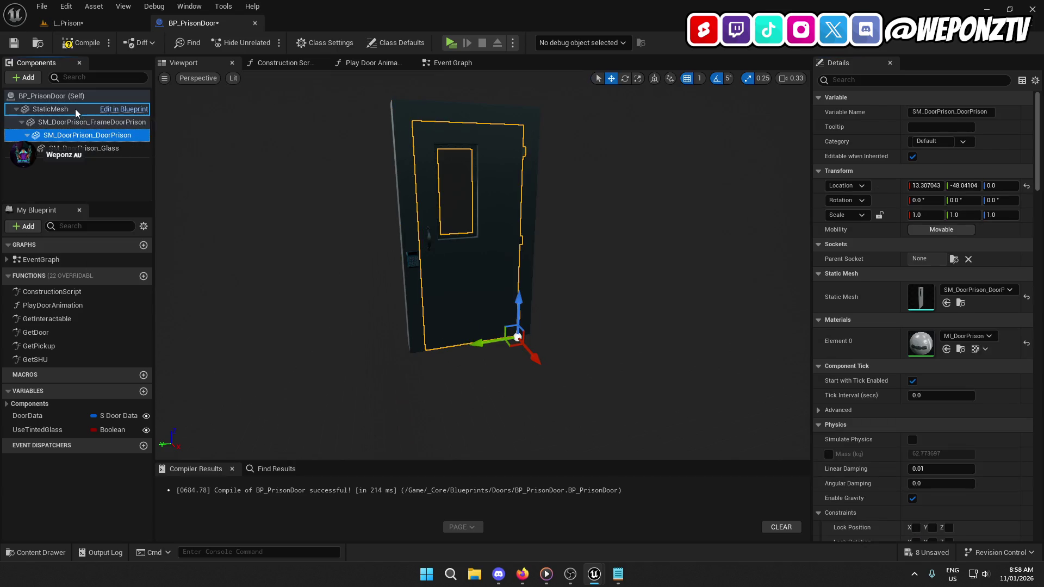
left_click(75, 123)
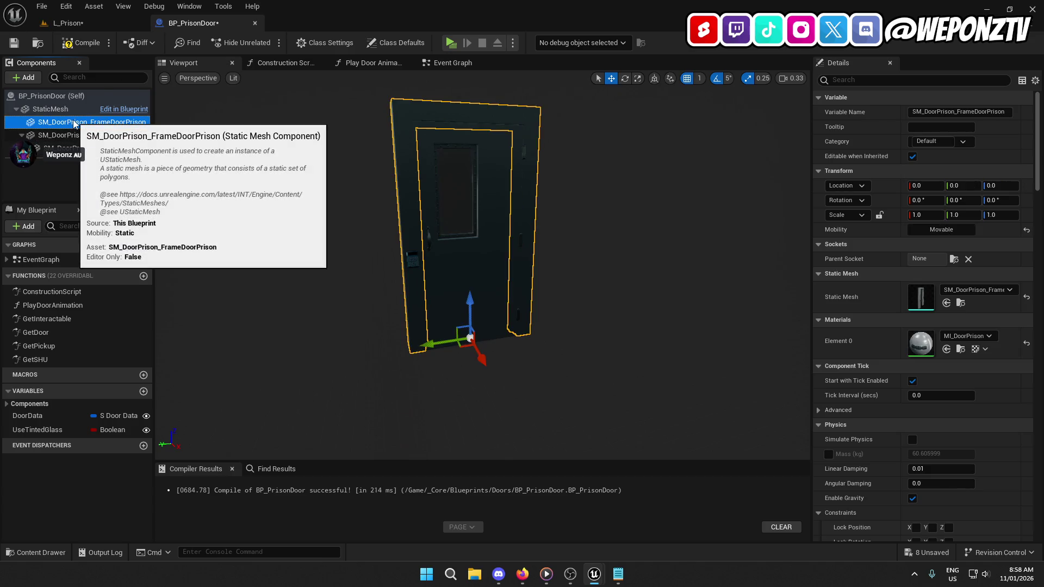
left_click_drag(73, 120, 81, 131)
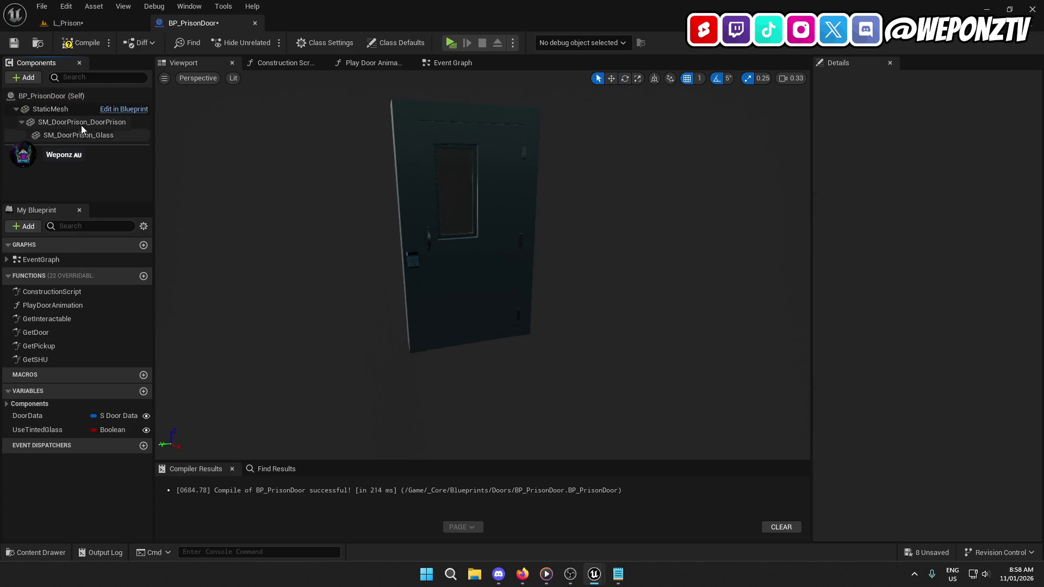
left_click(62, 110)
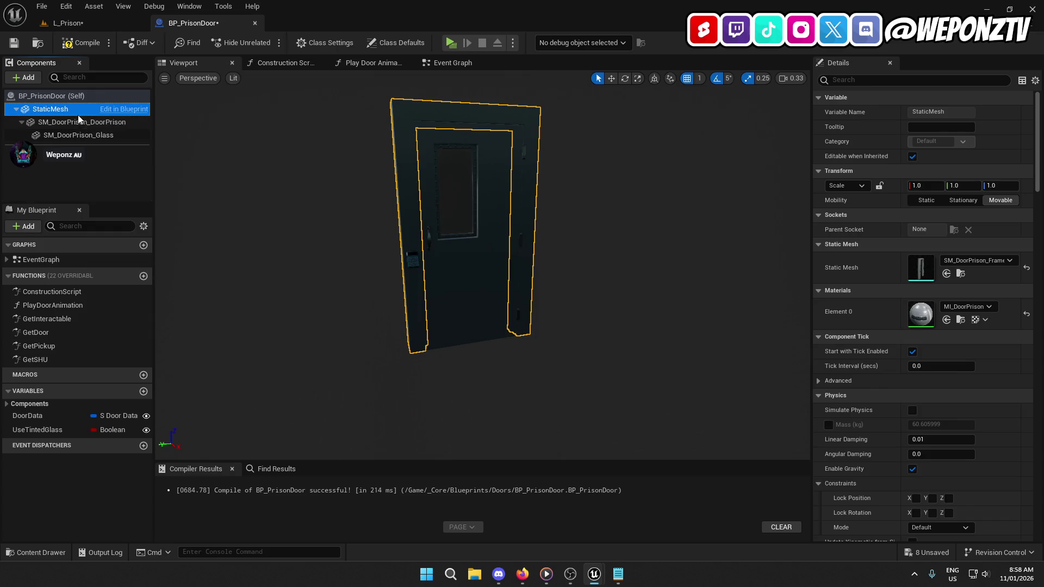
left_click(83, 126)
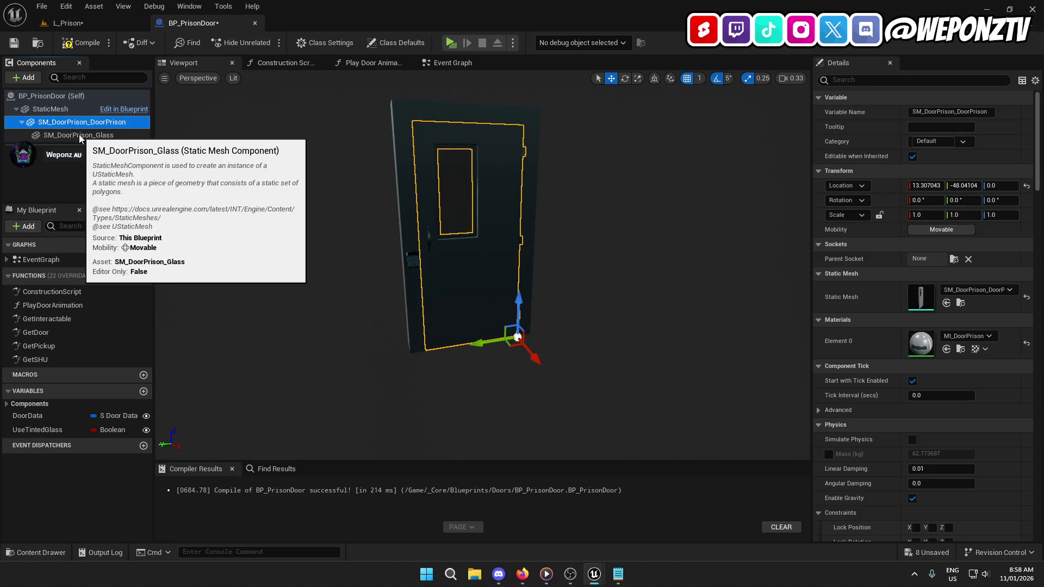
left_click(80, 135)
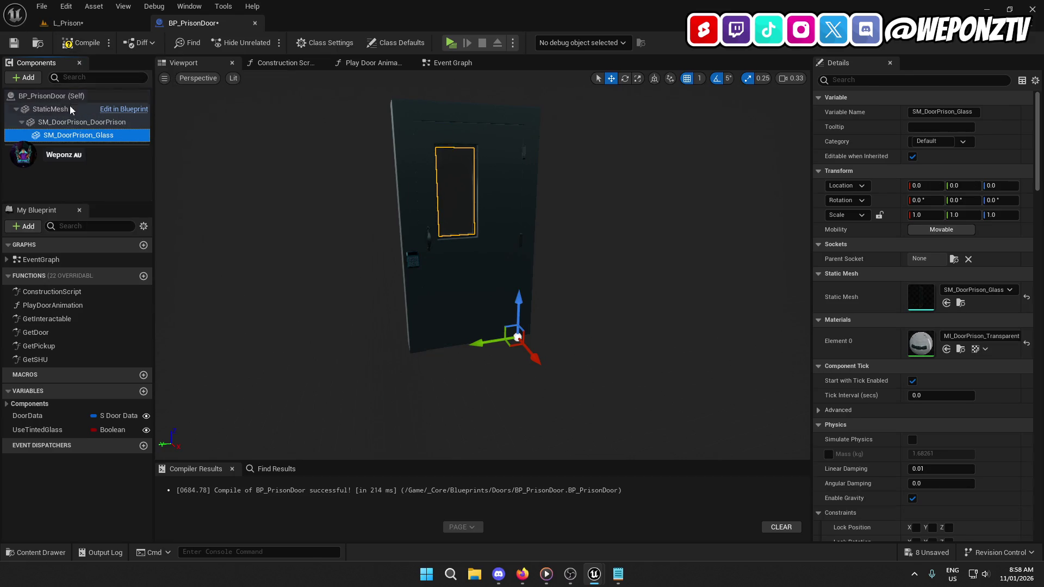
left_click(71, 110)
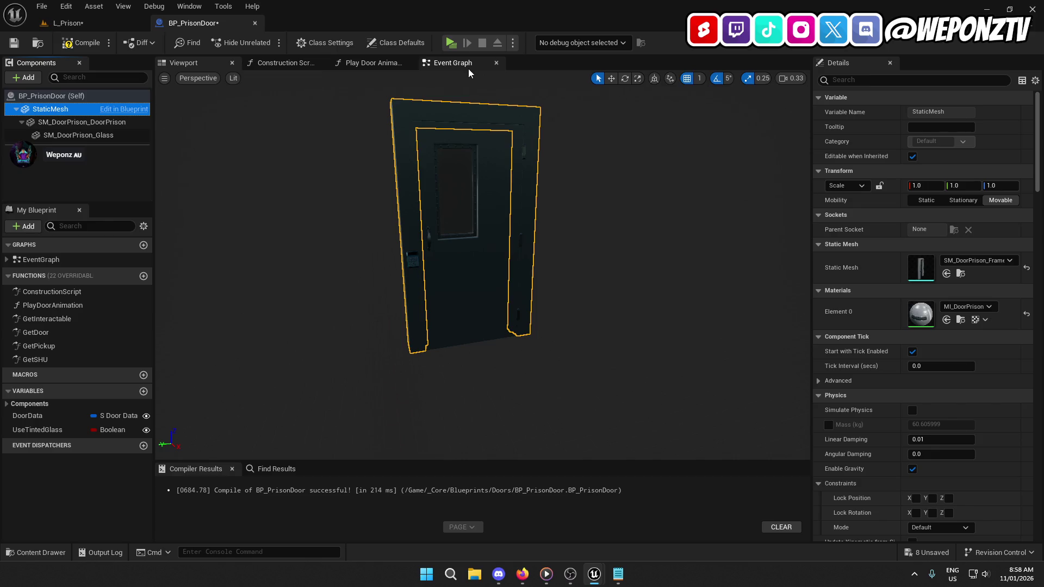
Step: Add an Event BeginPlay node to BP_PrisonDoor's Event Graph
left_click(468, 67)
scroll(373, 227, "up", 8)
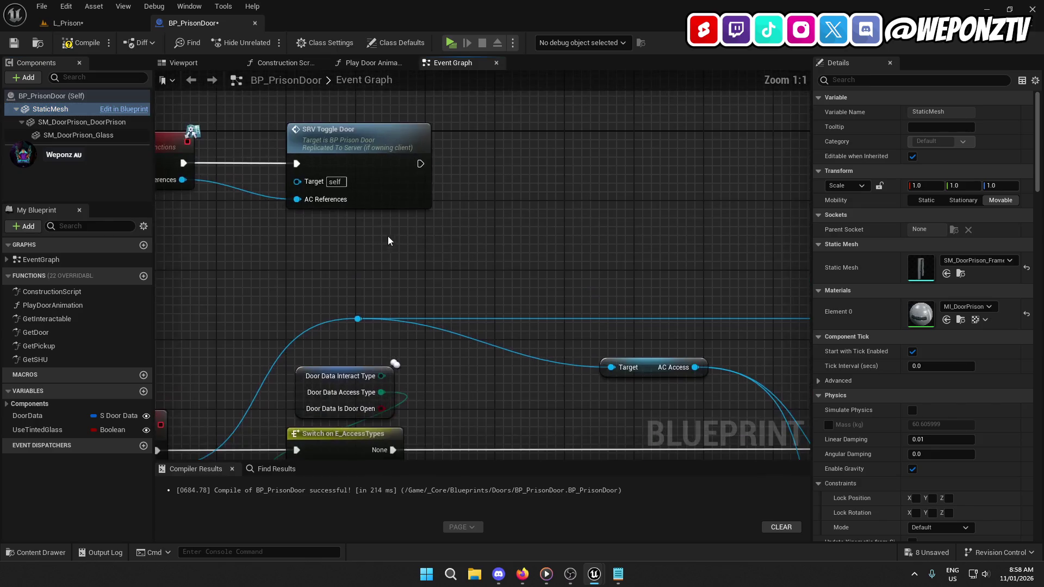
scroll(566, 296, "down", 13)
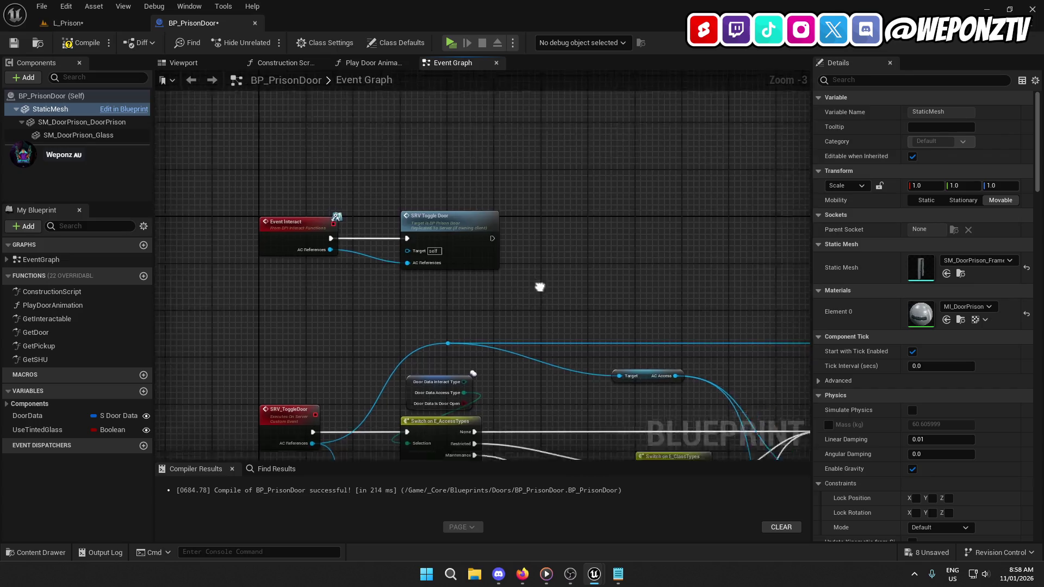
left_click_drag(660, 403, 432, 168)
scroll(479, 224, "up", 8)
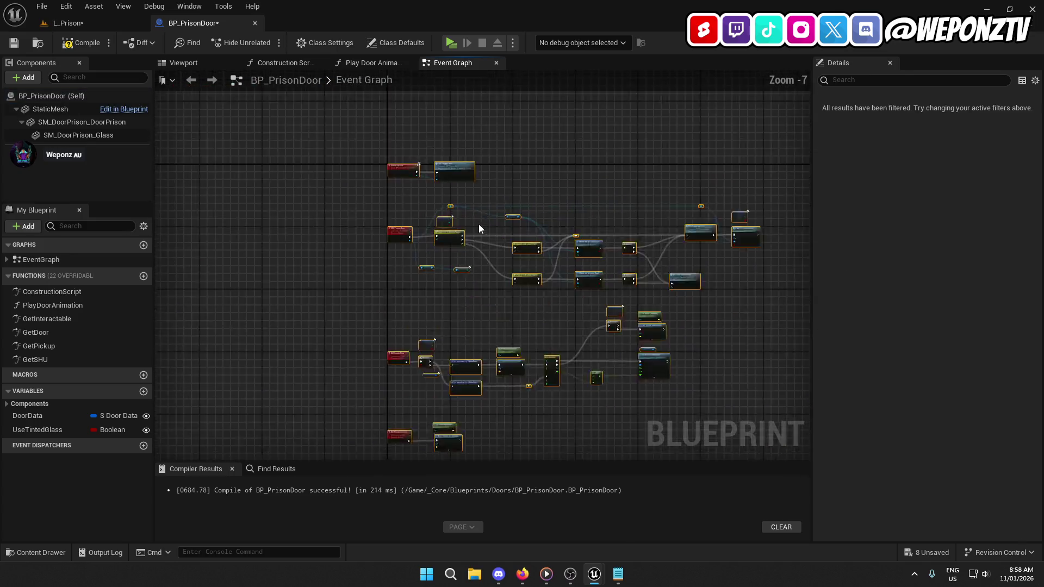
left_click_drag(311, 115, 306, 234)
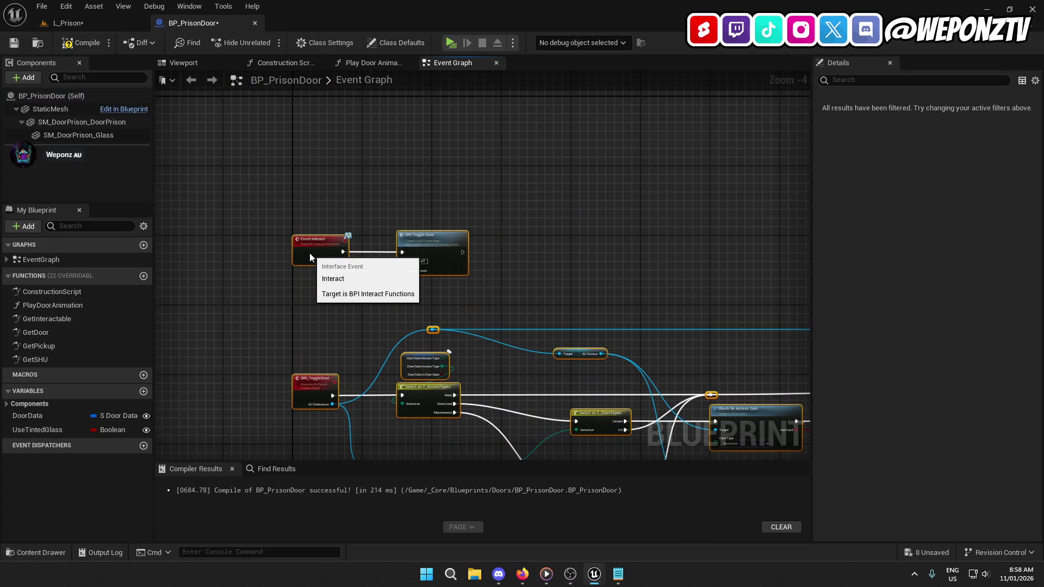
left_click_drag(313, 119, 316, 227)
scroll(316, 227, "up", 2)
right_click(331, 219)
type("beginplay")
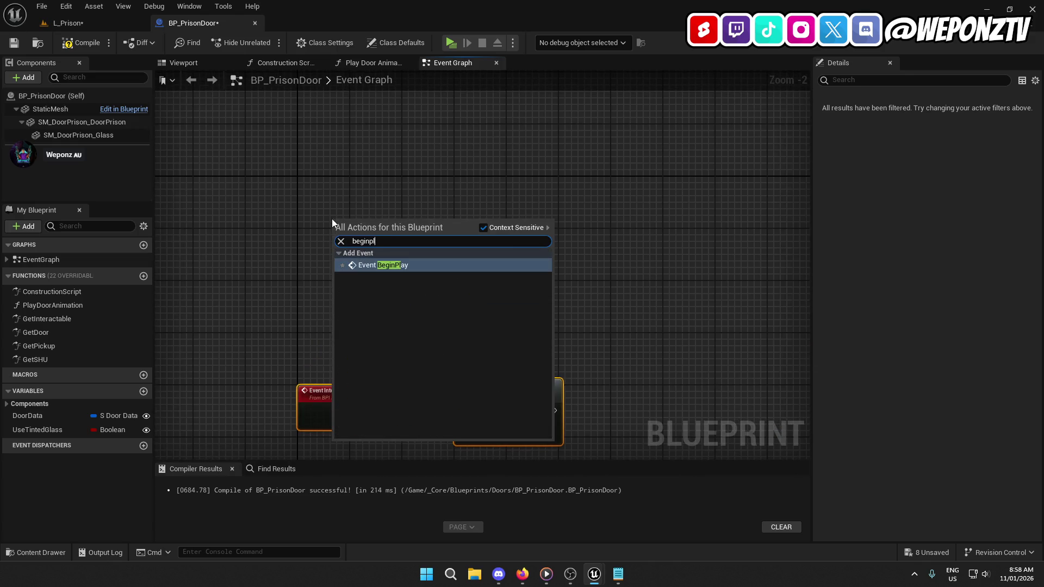
left_click(425, 267)
Step: Wire a SET Interact Type node with value None after BeginPlay, then save L_Prison
mouse_move(363, 234)
left_mouse_down()
mouse_move(331, 195)
mouse_move(429, 193)
left_mouse_up()
type("set in")
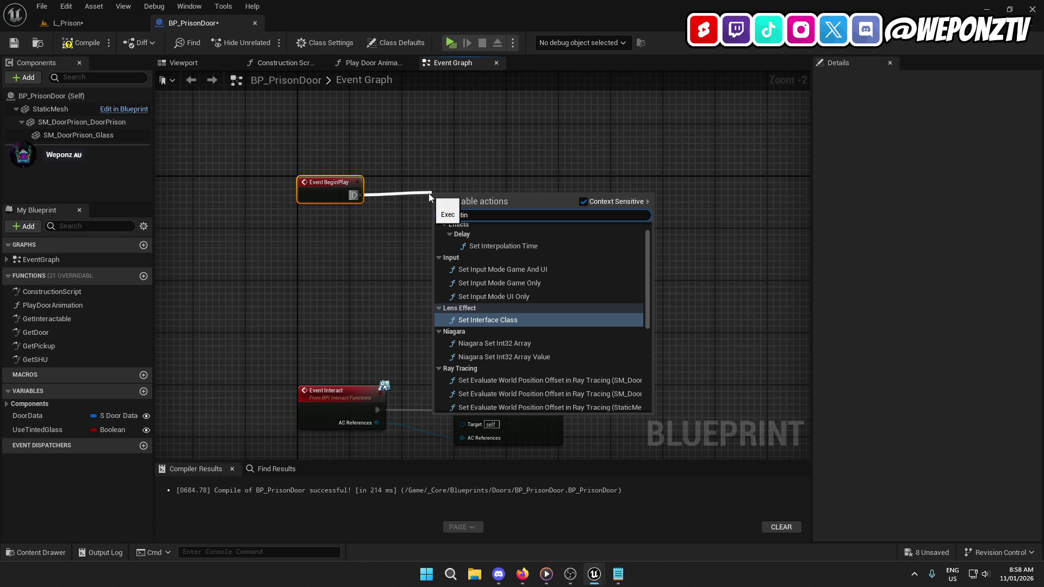
type("ter")
left_click(534, 362)
left_click_drag(471, 204, 441, 203)
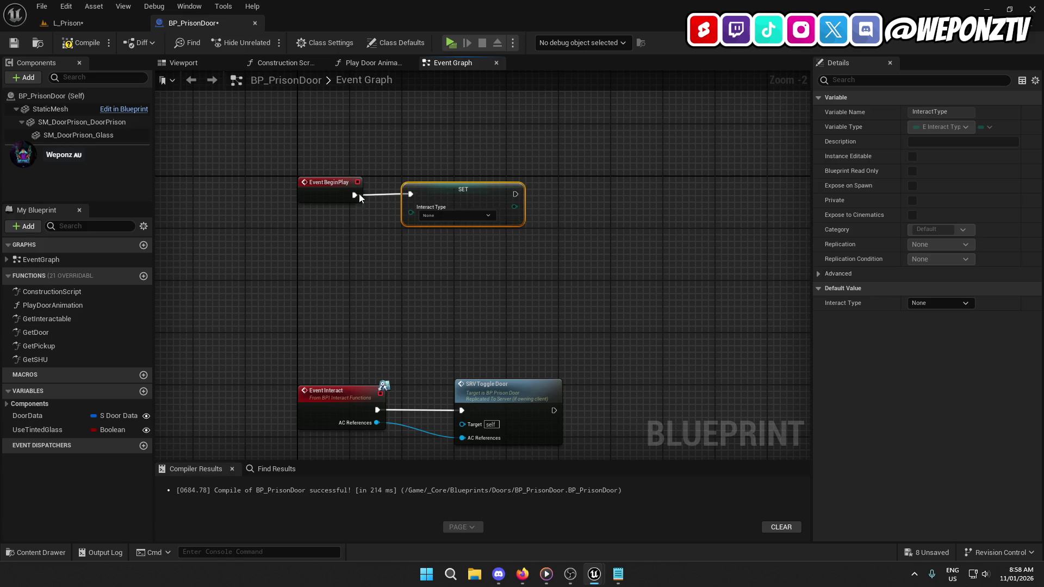
left_click(356, 205)
left_click(431, 240)
left_click(448, 217)
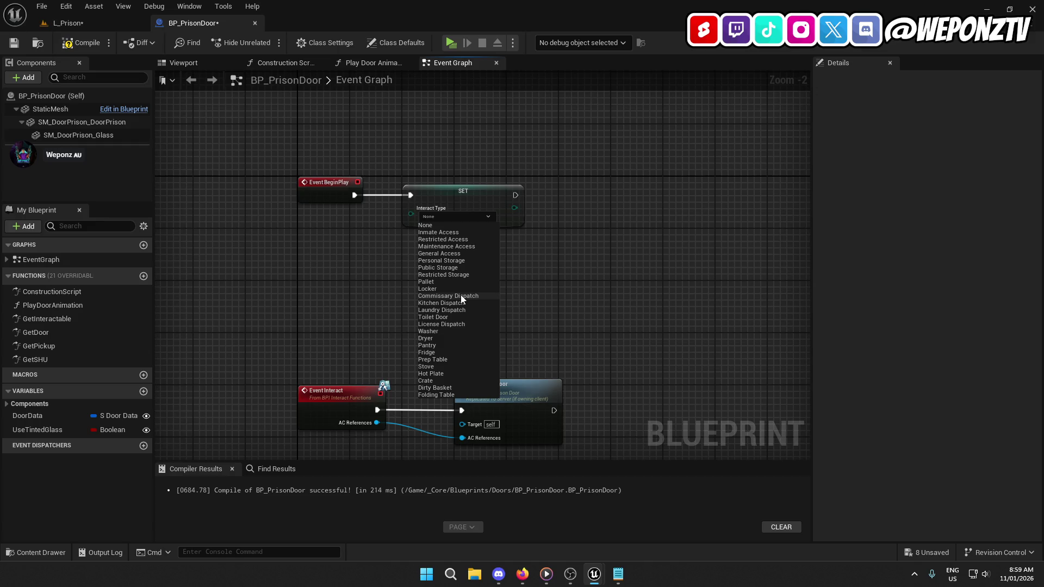
left_click(426, 225)
mouse_move(427, 289)
left_mouse_down()
mouse_move(510, 193)
mouse_move(419, 230)
left_mouse_up()
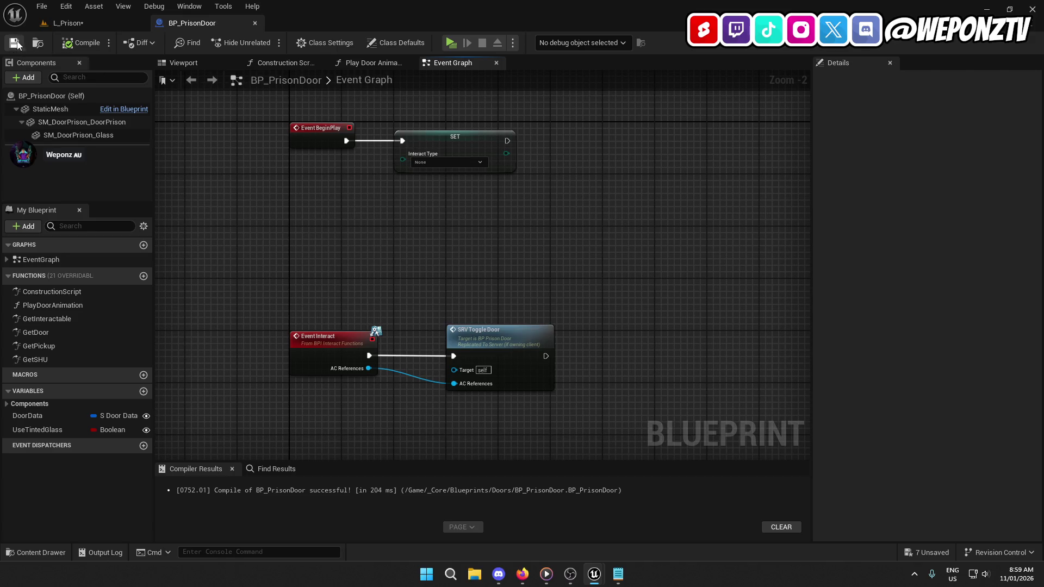
left_click(54, 23)
left_click(14, 42)
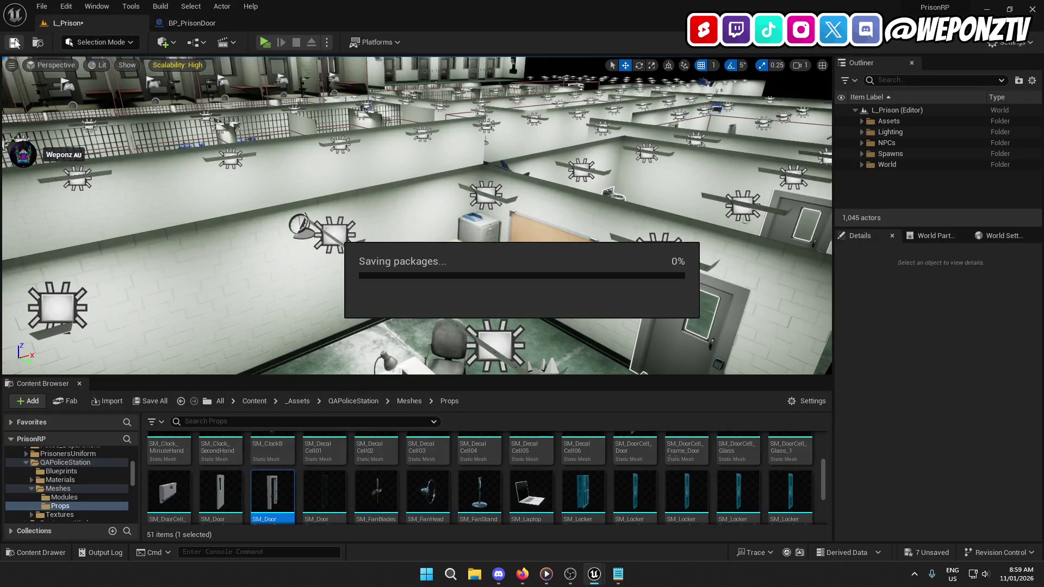
Step: Open AC_Interact from Content > _Core > Components > Player, then save and compile it (F7)
left_click(253, 402)
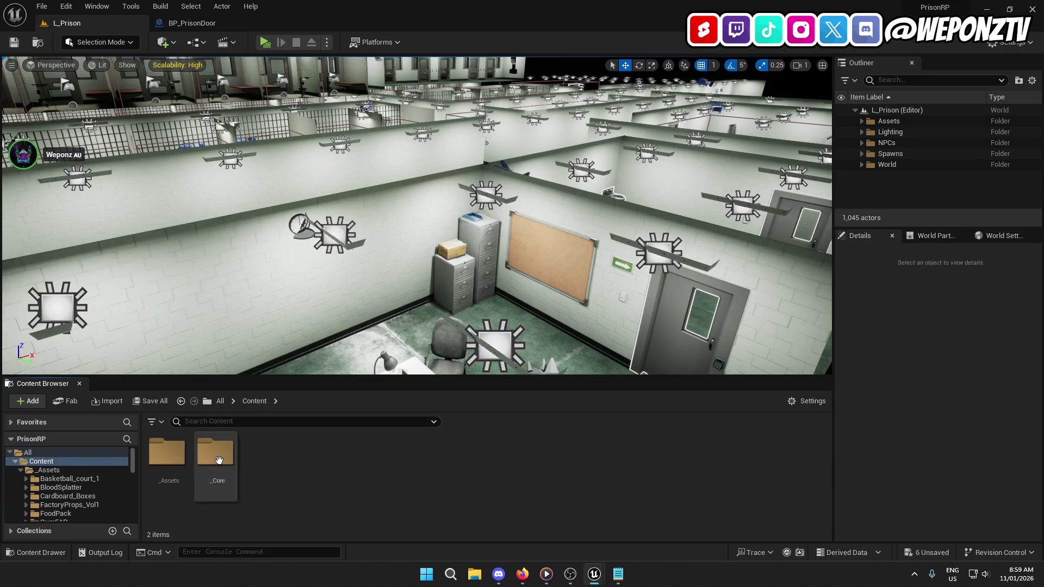
double_click(214, 452)
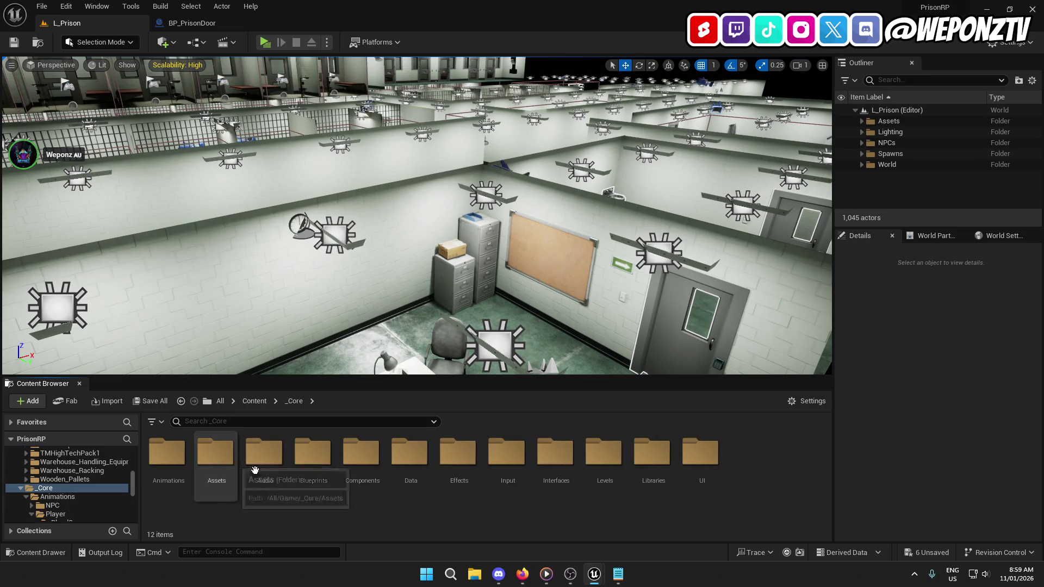
double_click(361, 457)
double_click(223, 454)
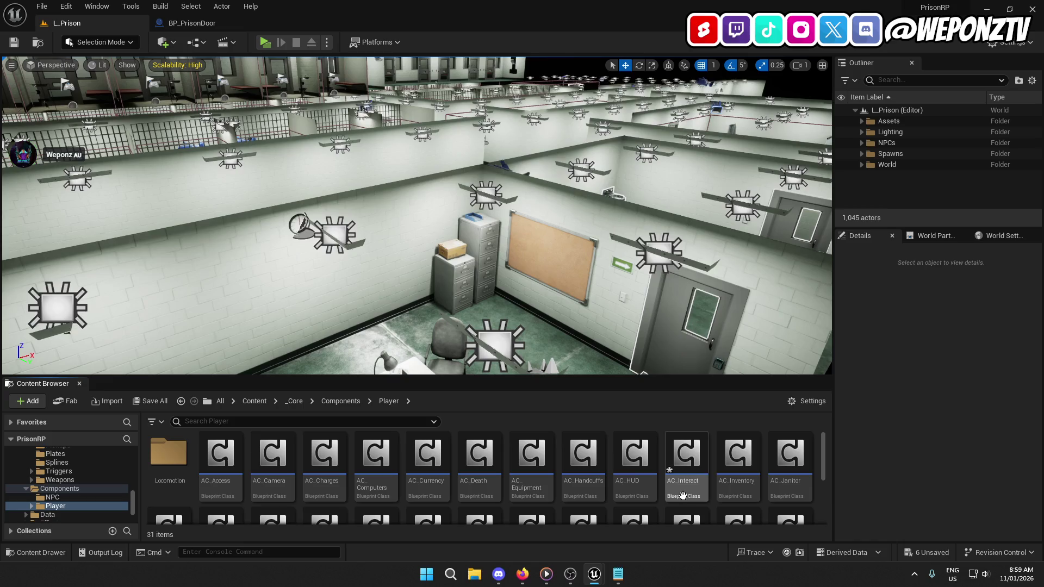
left_click(686, 460)
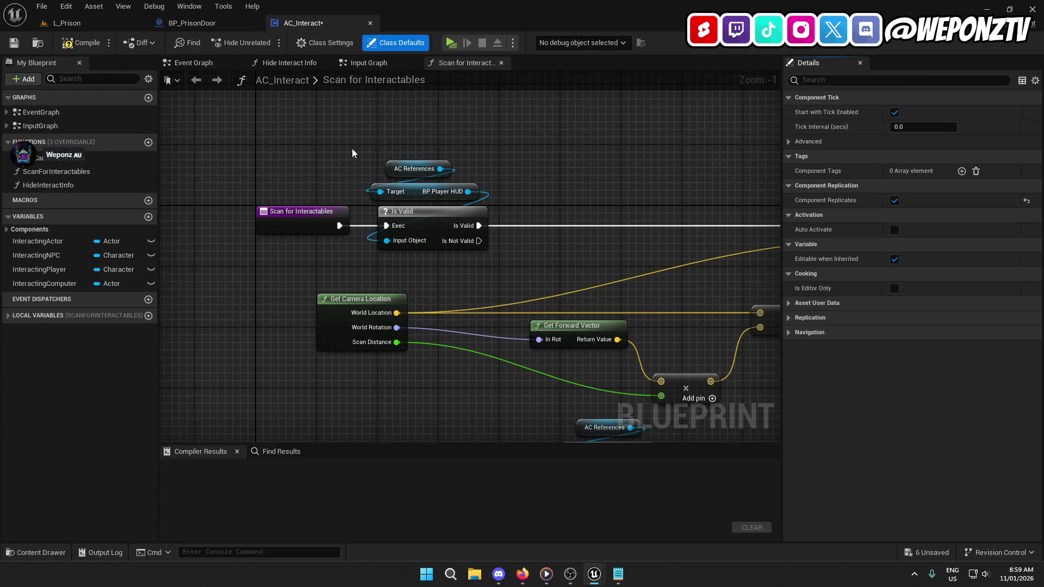
left_click(15, 43)
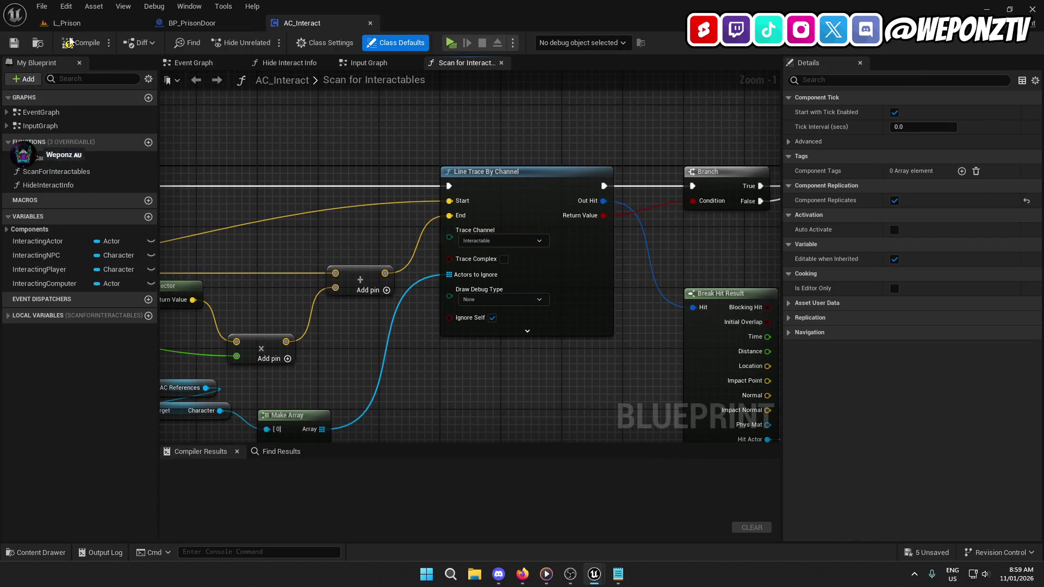
key("F7")
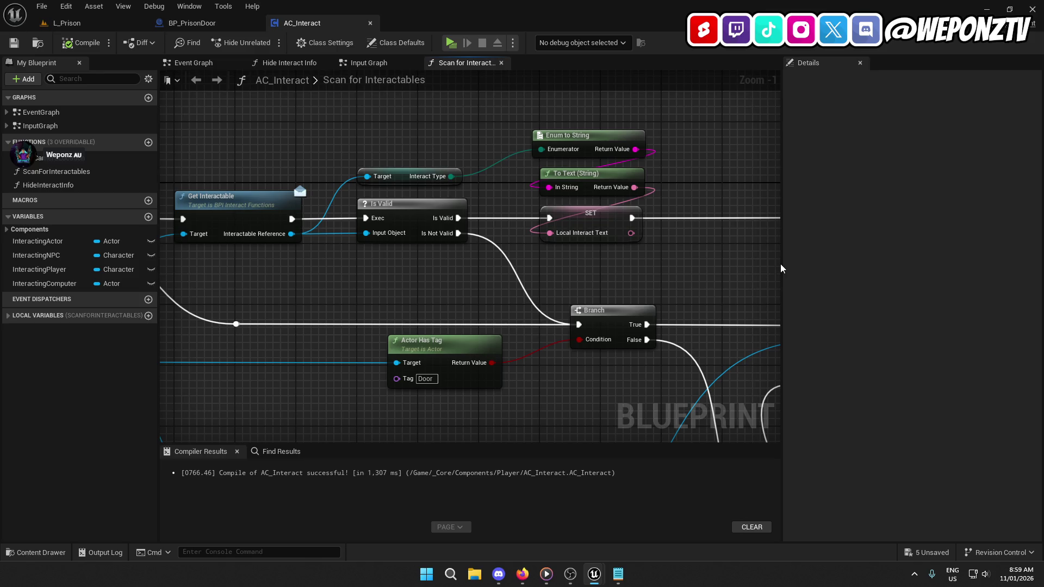
Step: Inspect the Get Interactable and Get Pickup nodes in Scan for Interactables
mouse_move(759, 254)
left_mouse_down()
mouse_move(682, 216)
mouse_move(308, 94)
left_mouse_up()
scroll(401, 255, "down", 5)
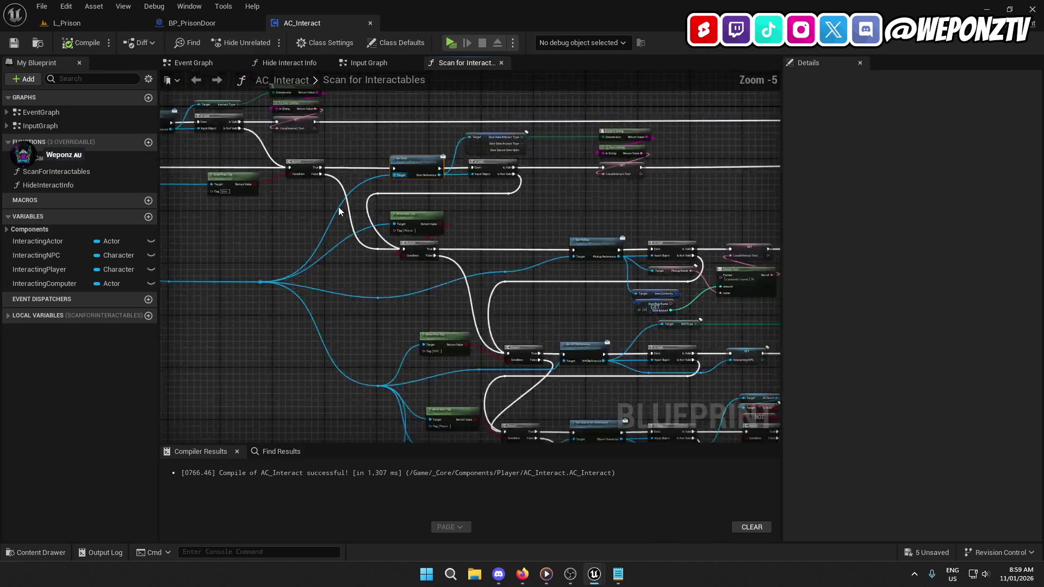
scroll(324, 247, "up", 2)
left_click(186, 162)
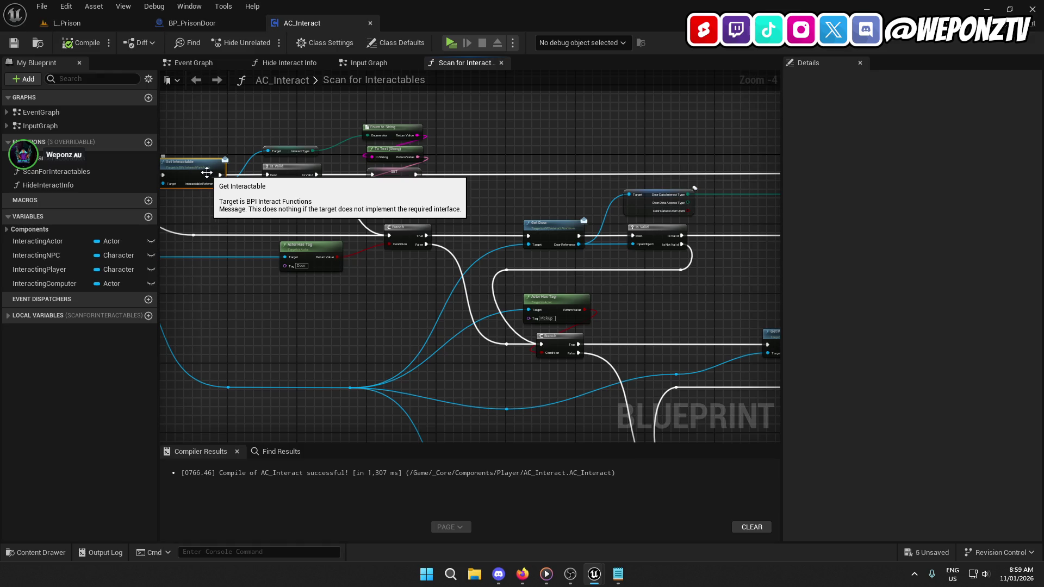
left_click_drag(385, 203, 372, 159)
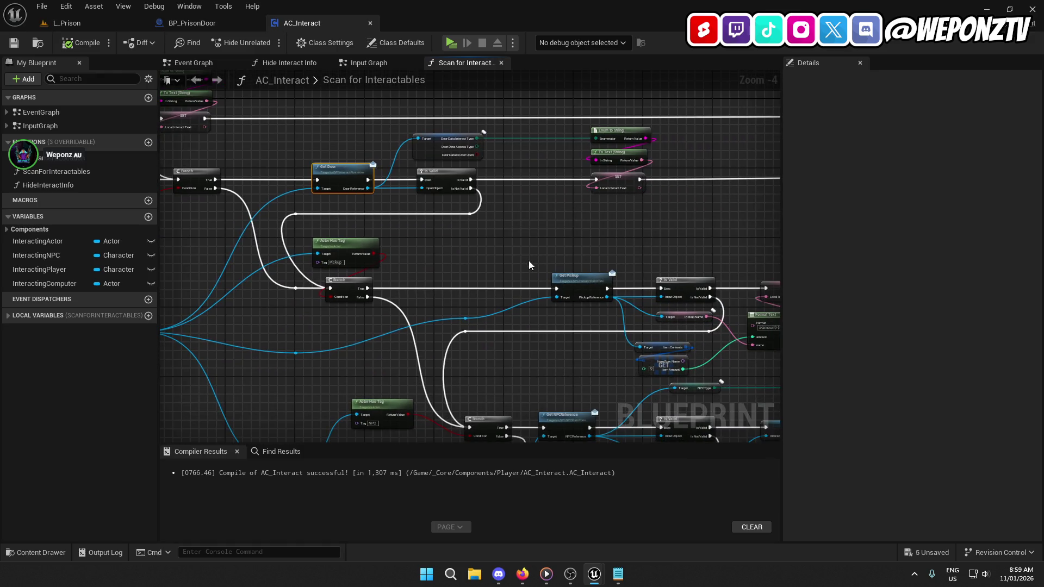
left_click_drag(528, 260, 402, 249)
left_click(402, 249)
mouse_move(356, 275)
left_mouse_down()
mouse_move(592, 241)
mouse_move(587, 233)
left_mouse_up()
Step: Straighten the reroute node in line with its wire using Q
left_click_drag(386, 283, 347, 242)
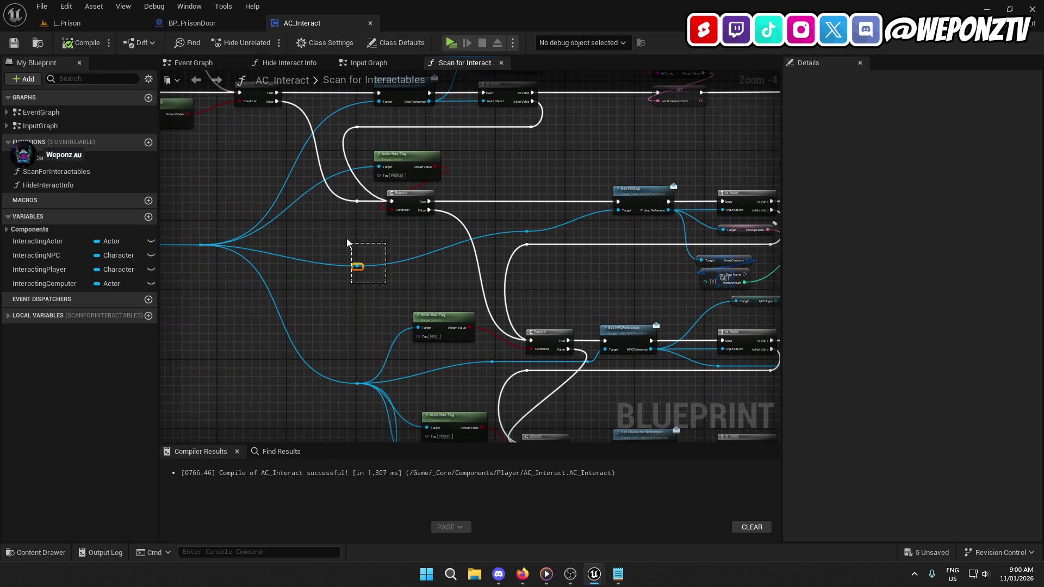
key("q")
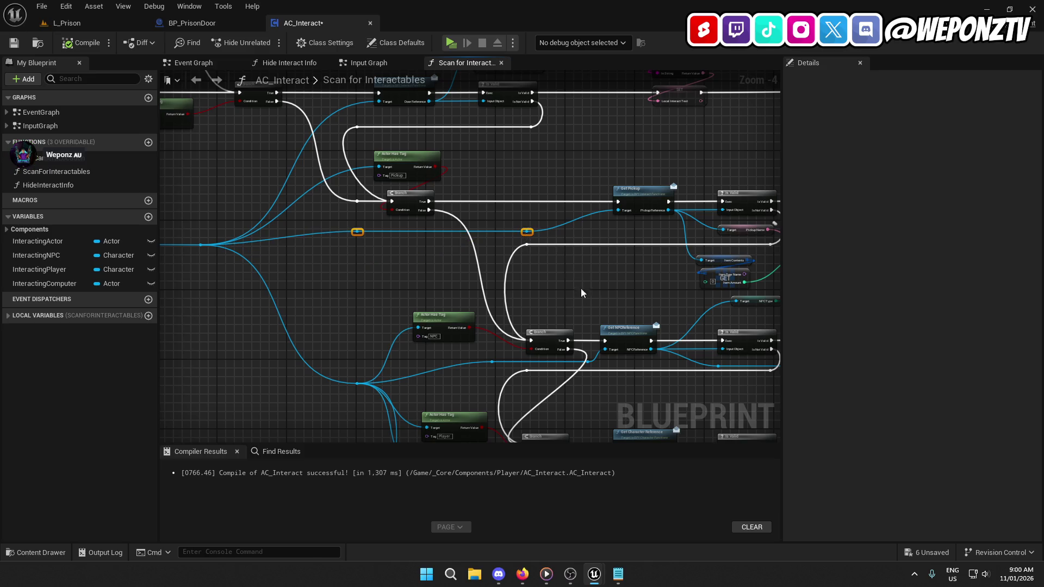
mouse_move(584, 311)
left_mouse_down()
mouse_move(401, 250)
mouse_move(369, 214)
left_mouse_up()
Step: Inspect the Get NPCReference, Character Reference and Computer Reference branches
left_click(408, 239)
left_click_drag(438, 286, 384, 186)
left_click(354, 239)
mouse_move(355, 239)
left_mouse_down()
mouse_move(411, 320)
mouse_move(418, 303)
mouse_move(361, 259)
mouse_move(408, 216)
left_mouse_up()
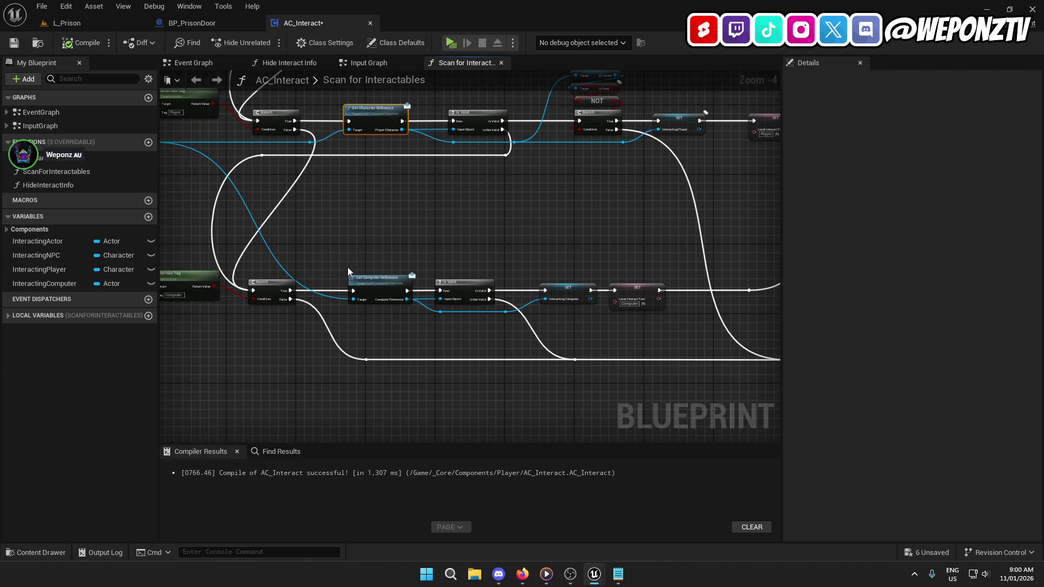
left_click(368, 292)
scroll(368, 293, "up", 2)
mouse_move(570, 212)
left_mouse_down()
mouse_move(352, 179)
mouse_move(140, 171)
mouse_move(539, 169)
left_mouse_up()
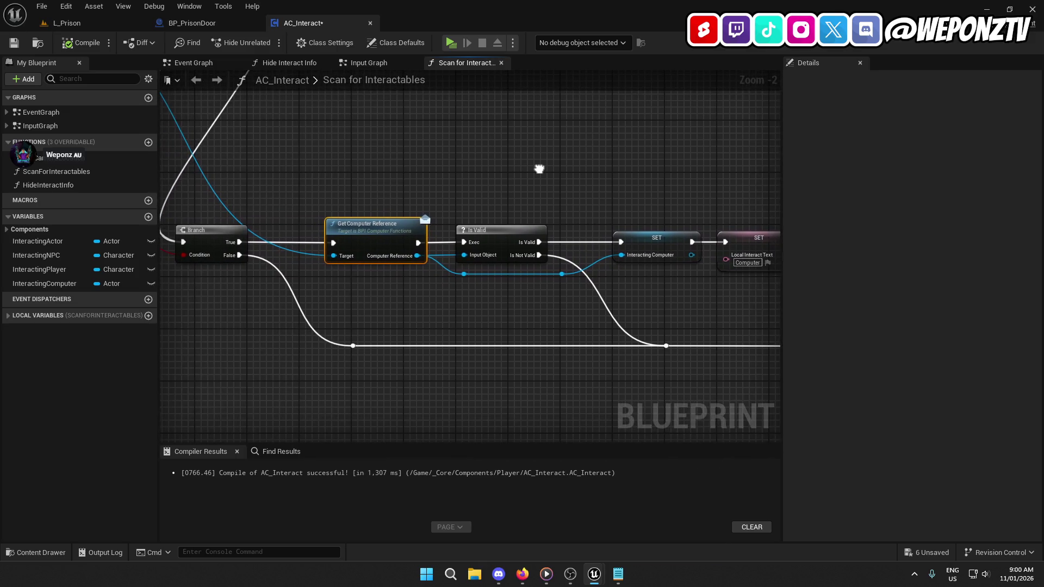
scroll(516, 161, "down", 1)
scroll(507, 155, "down", 1)
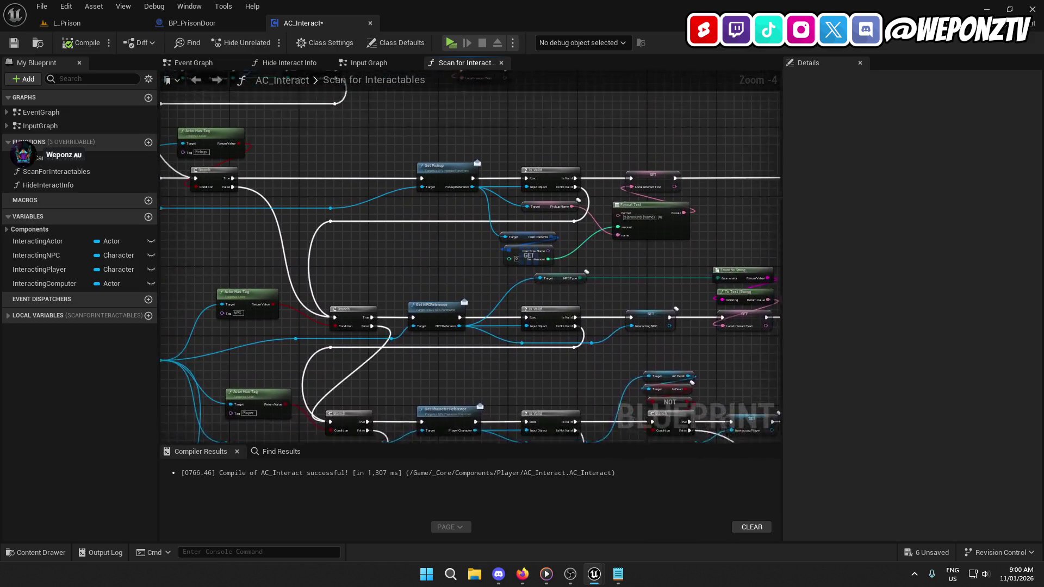
Step: Review the Door, Pickup and NPC tag checks and select the Branch after the Interactable check
left_click_drag(290, 182, 283, 32)
scroll(416, 136, "down", 1)
mouse_move(415, 136)
left_mouse_down()
mouse_move(443, 264)
mouse_move(653, 424)
mouse_move(662, 408)
left_mouse_up()
scroll(489, 283, "up", 1)
mouse_move(488, 284)
left_mouse_down()
mouse_move(364, 217)
mouse_move(494, 401)
mouse_move(468, 278)
mouse_move(358, 295)
left_mouse_up()
scroll(467, 279, "up", 1)
left_click(358, 295)
Step: Inspect the Get Interactable node, the Interactable Branch and the Door tag check Branch
left_click_drag(380, 373, 345, 341)
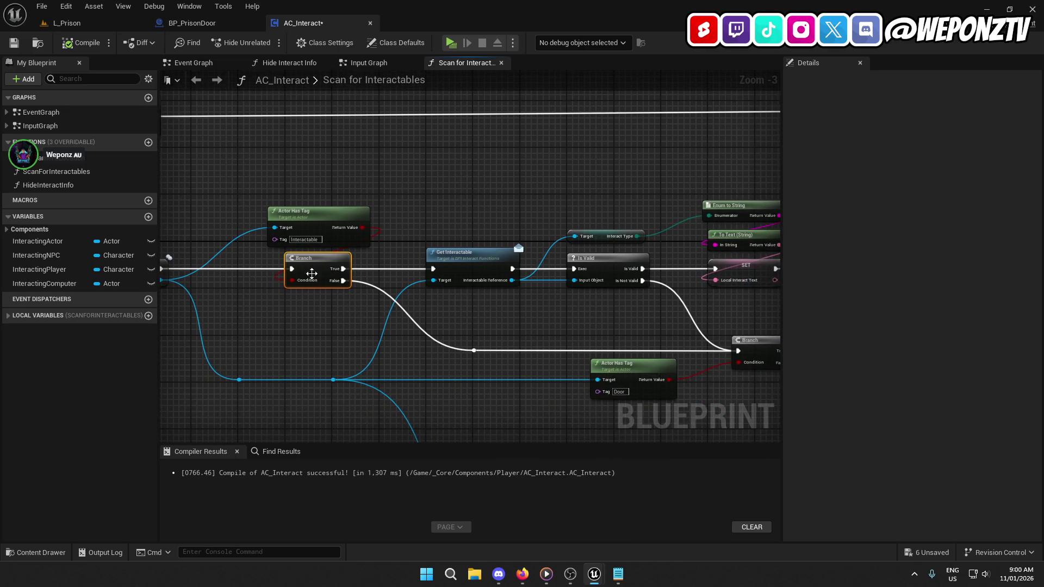
left_click(461, 280)
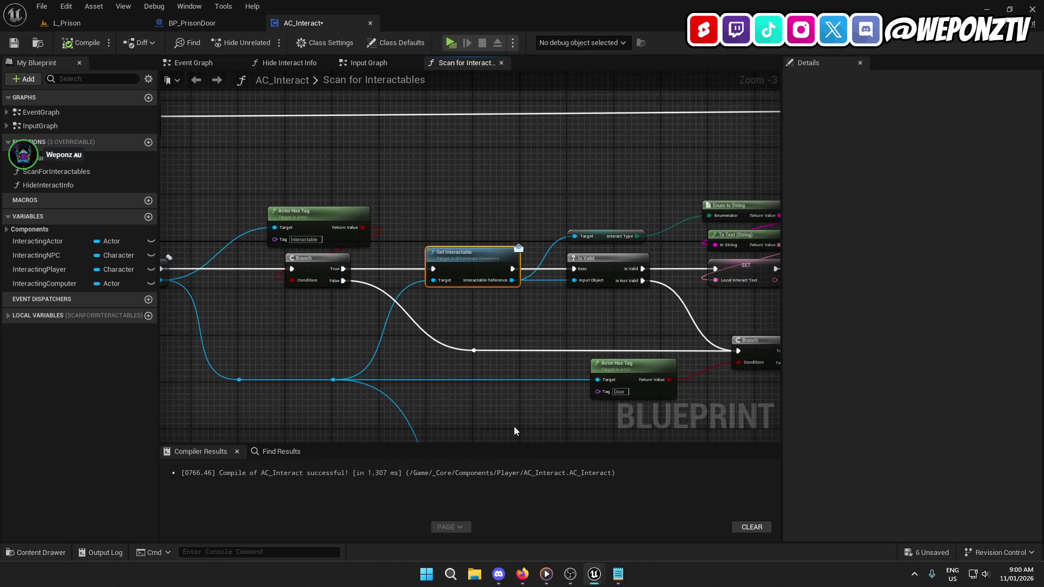
left_click(308, 257)
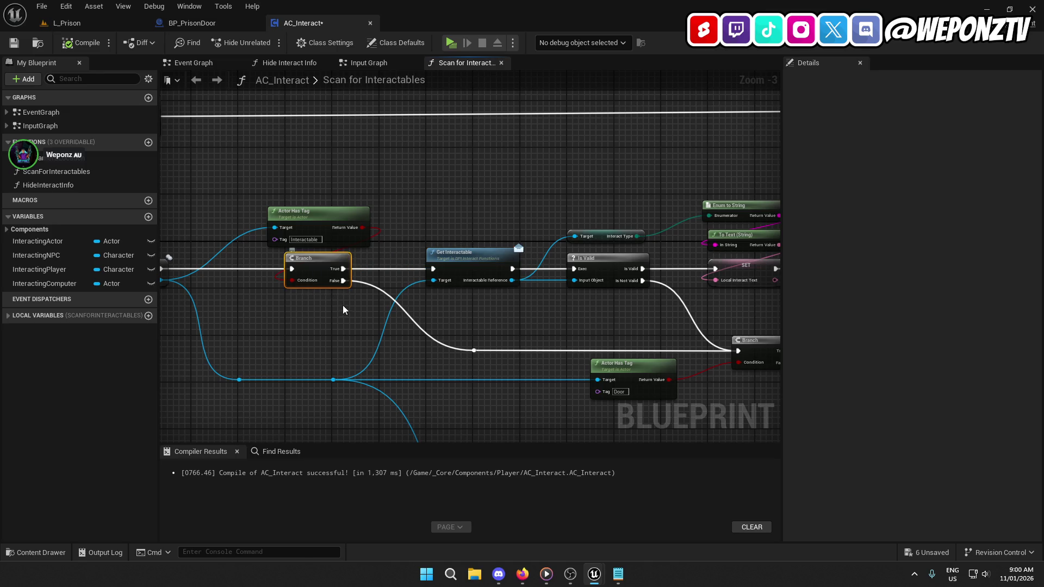
left_click_drag(359, 342, 379, 241)
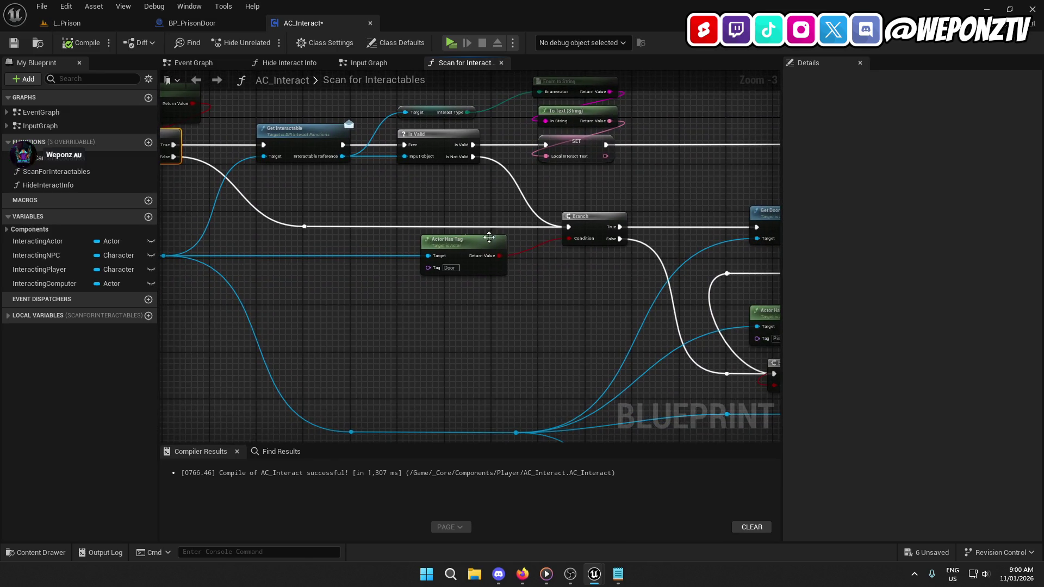
left_click(588, 230)
Step: Pan through the Pickup, NPC, Player and Computer tag checks in AC_Interact
mouse_move(580, 263)
left_mouse_down()
mouse_move(438, 210)
mouse_move(302, 97)
left_mouse_up()
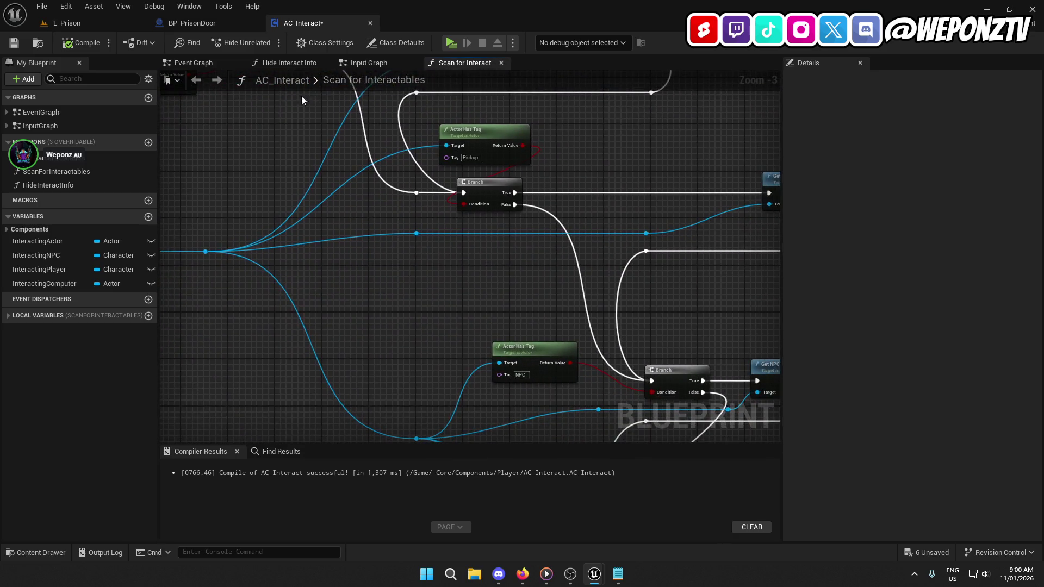
mouse_move(487, 133)
left_mouse_down()
mouse_move(450, 217)
mouse_move(443, 204)
left_mouse_up()
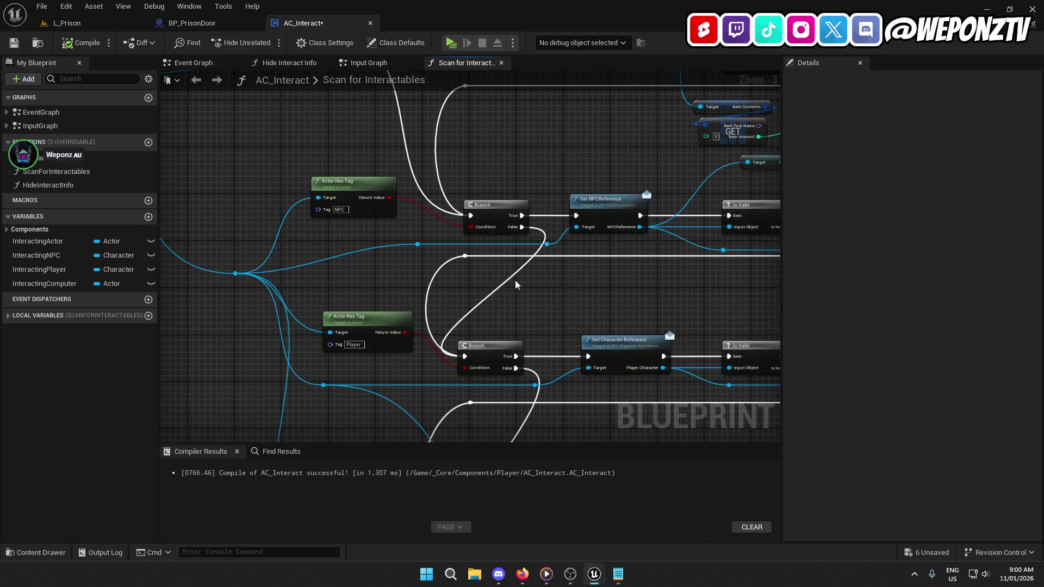
left_click_drag(516, 285, 400, 116)
left_click_drag(418, 255, 480, 124)
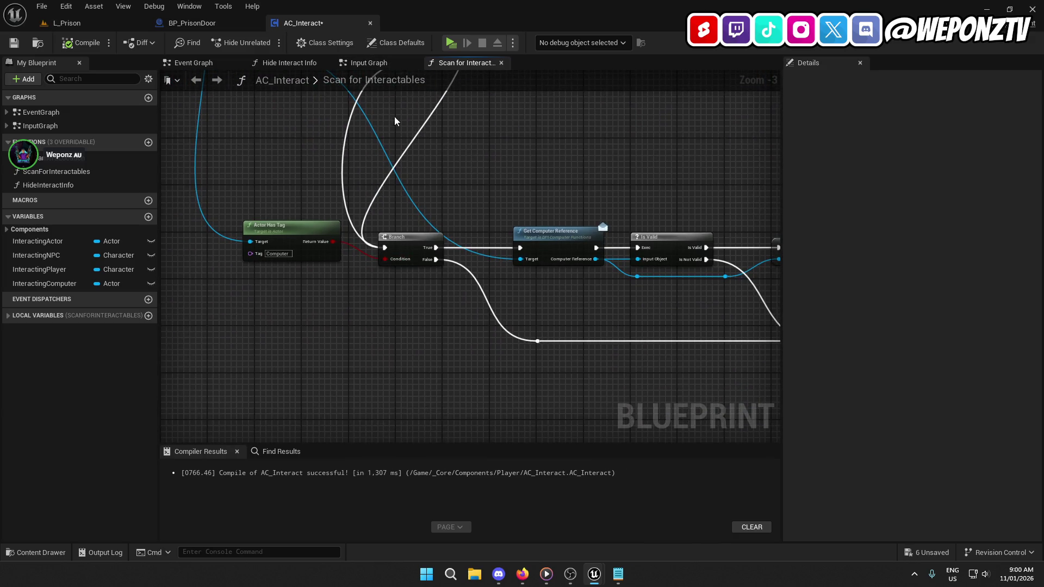
left_click_drag(397, 87, 383, 151)
mouse_move(395, 234)
left_mouse_down()
mouse_move(315, 299)
mouse_move(348, 326)
mouse_move(383, 336)
left_mouse_up()
left_click_drag(165, 202, 275, 247)
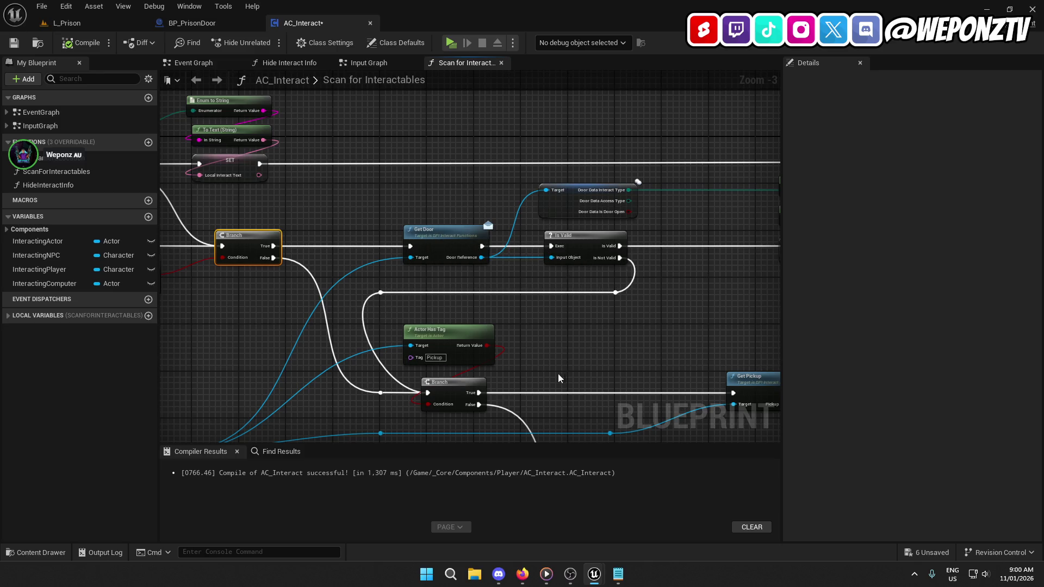
Step: Review the Get Door, Pickup, NPCReference and Computer getters, then close BP_PrisonDoor and AC_Interact
left_click(436, 235)
mouse_move(679, 398)
left_mouse_down()
mouse_move(646, 387)
mouse_move(484, 240)
left_mouse_up()
left_click(569, 222)
left_click_drag(529, 274, 394, 144)
left_click(408, 306)
left_click_drag(413, 277, 526, 116)
left_click_drag(535, 341, 519, 79)
left_click(256, 22)
left_click(255, 20)
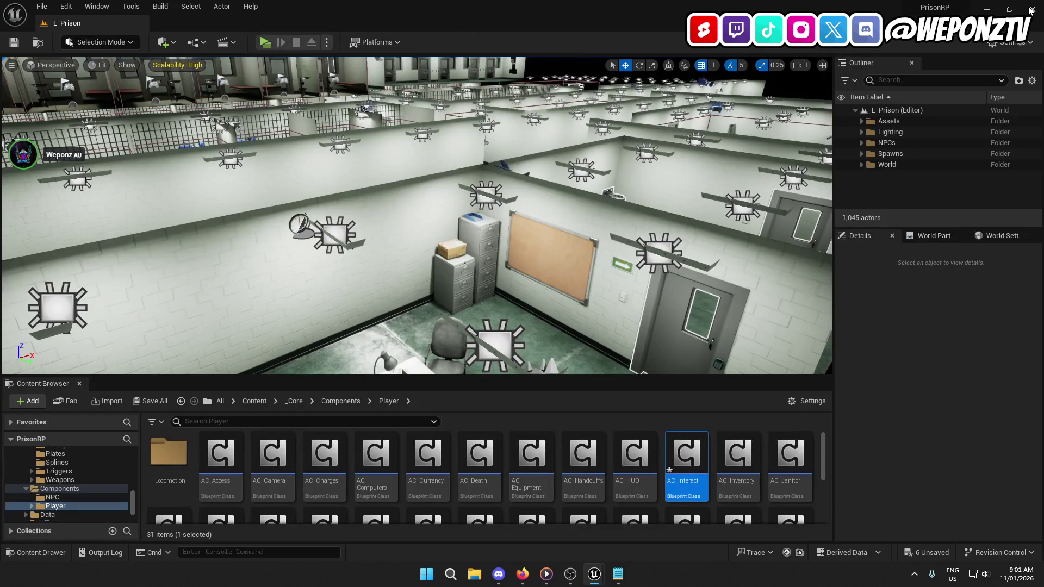
Step: Quit Unreal without saving and select the PrisonRP folder in Unreal Projects
left_click(1031, 9)
left_click(620, 408)
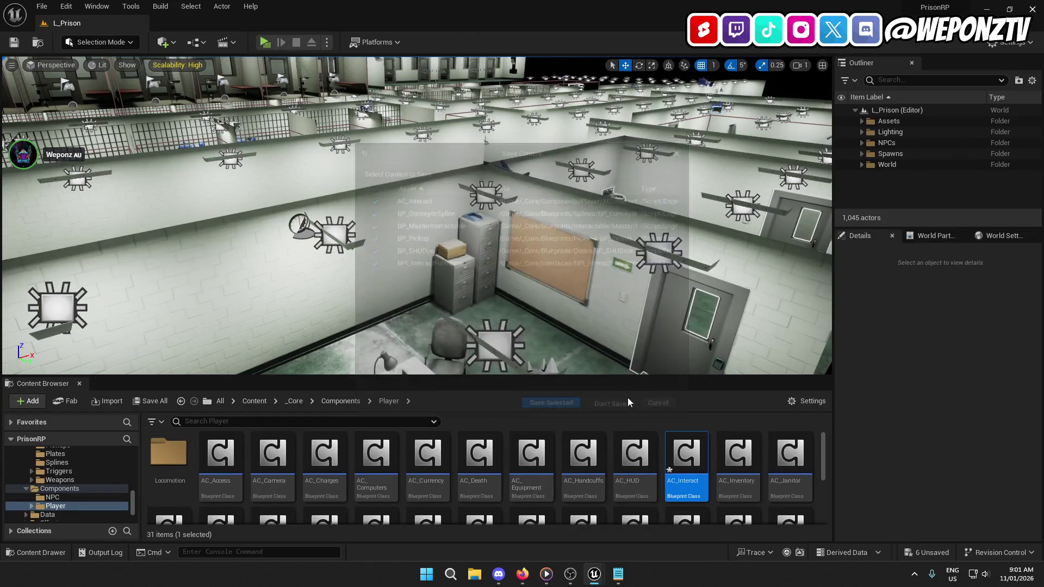
double_click(642, 68)
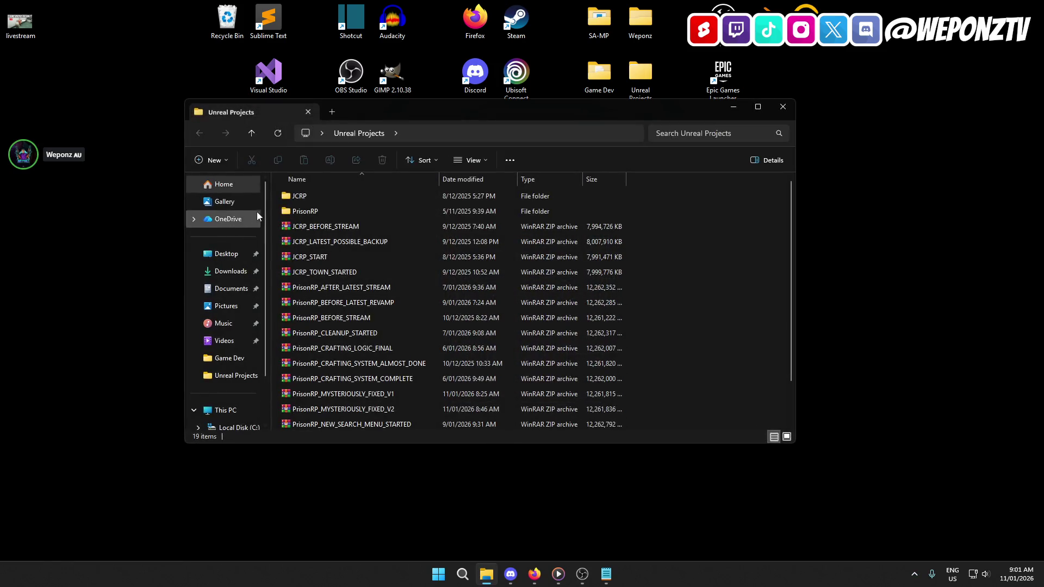
left_click(324, 210)
Step: Delete the PrisonRP folder, closing Bugs.txt to release the folder-in-use lock
left_click(383, 161)
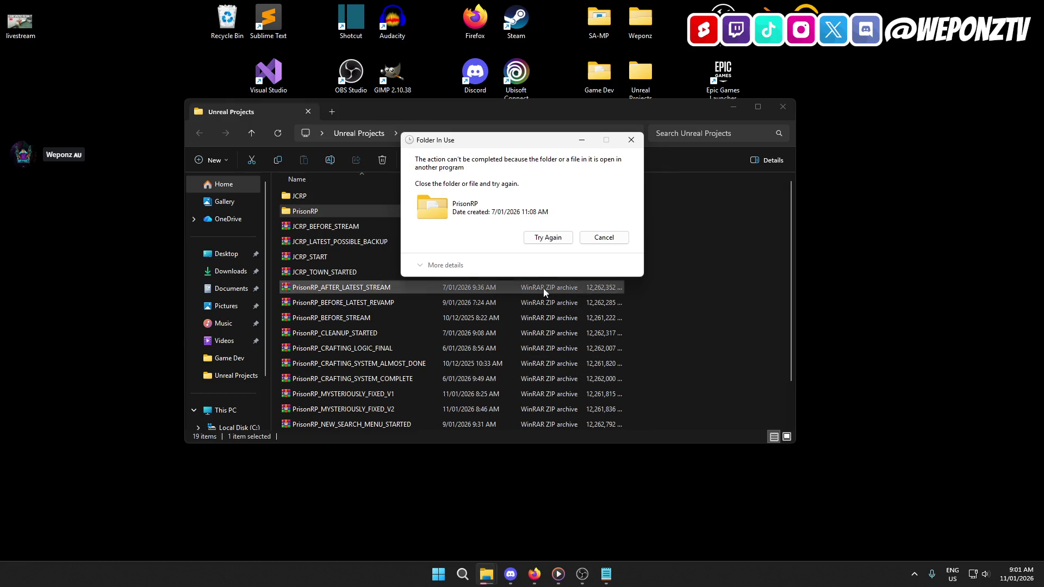
left_click(548, 238)
key("alt+Tab")
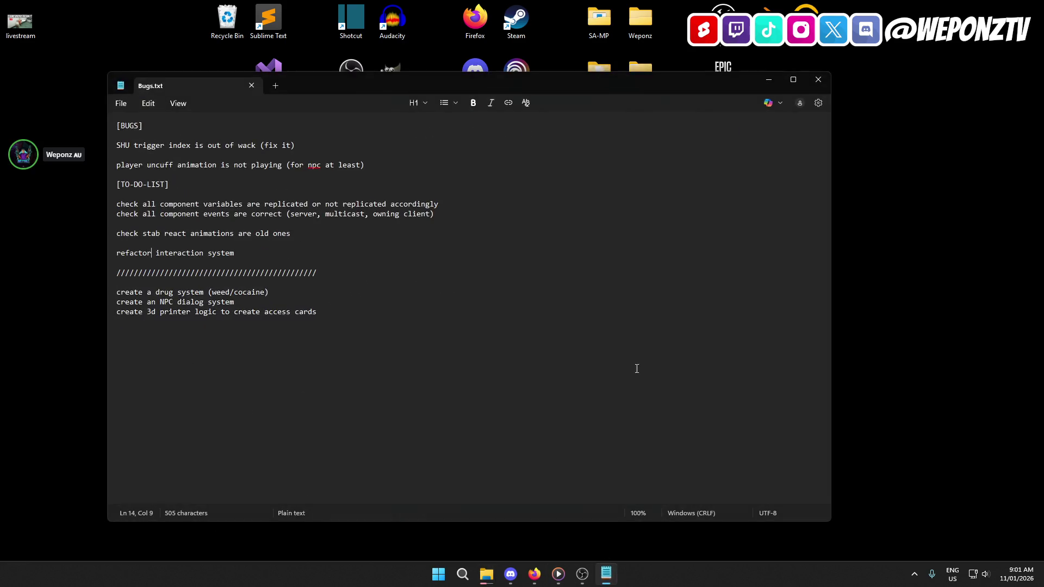
left_click(821, 83)
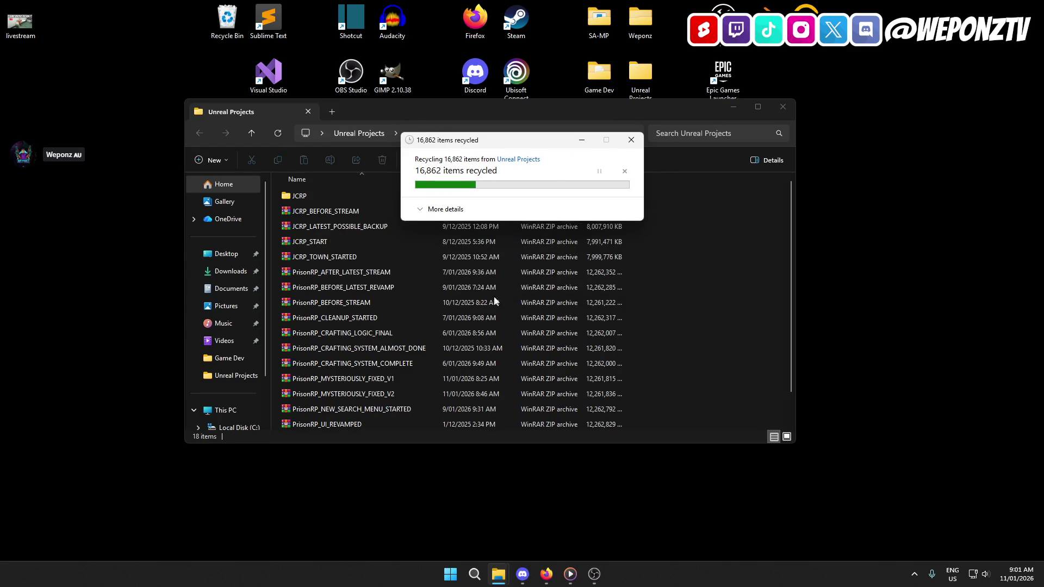
Step: Extract the PrisonRP folder from PrisonRP_MYSTERIOUSLY_FIXED_V2.zip into Unreal Projects
double_click(345, 400)
left_click(250, 215)
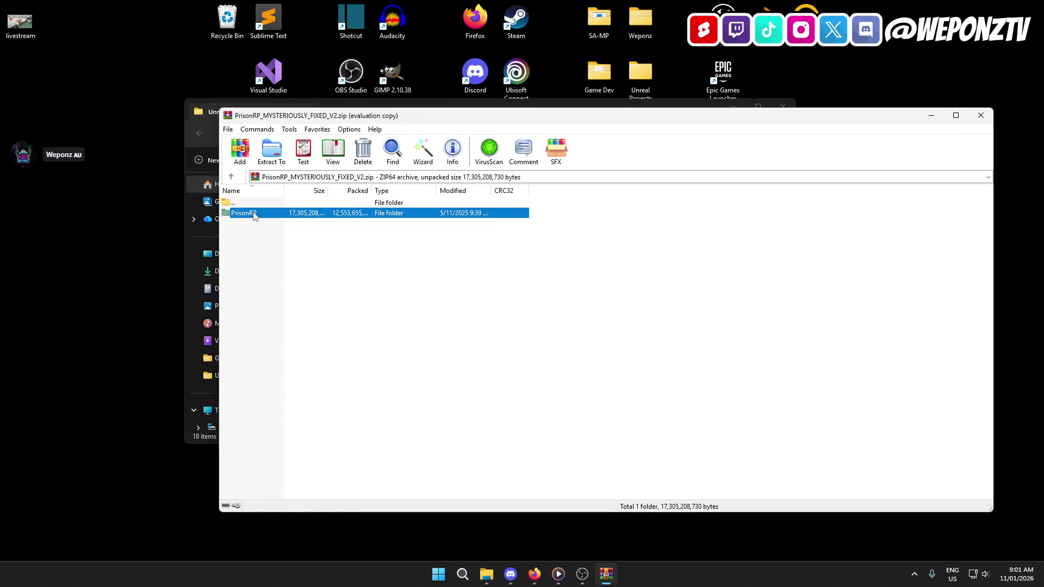
left_click(690, 271)
left_click(270, 151)
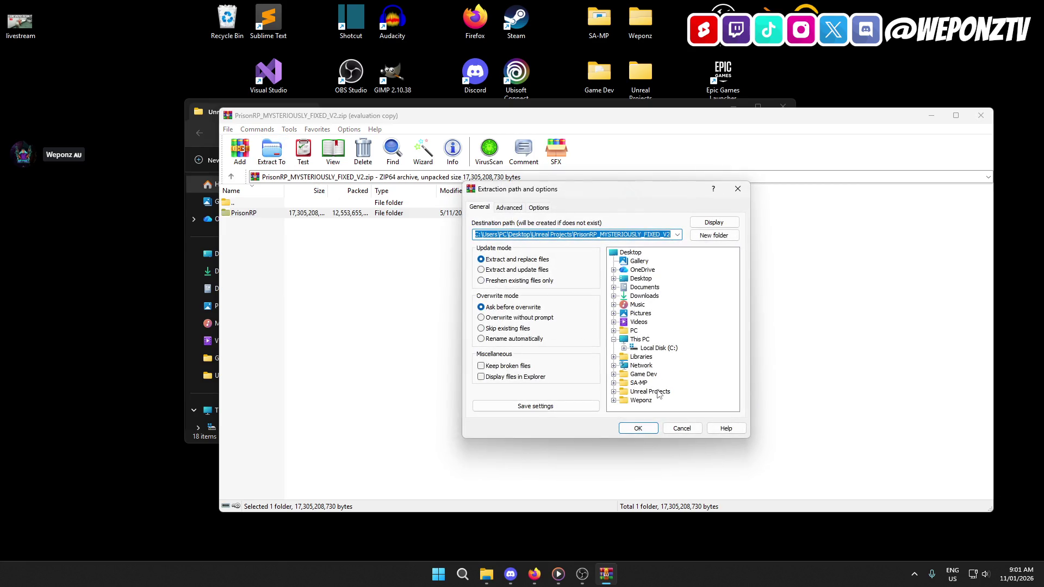
left_click(651, 392)
left_click(638, 429)
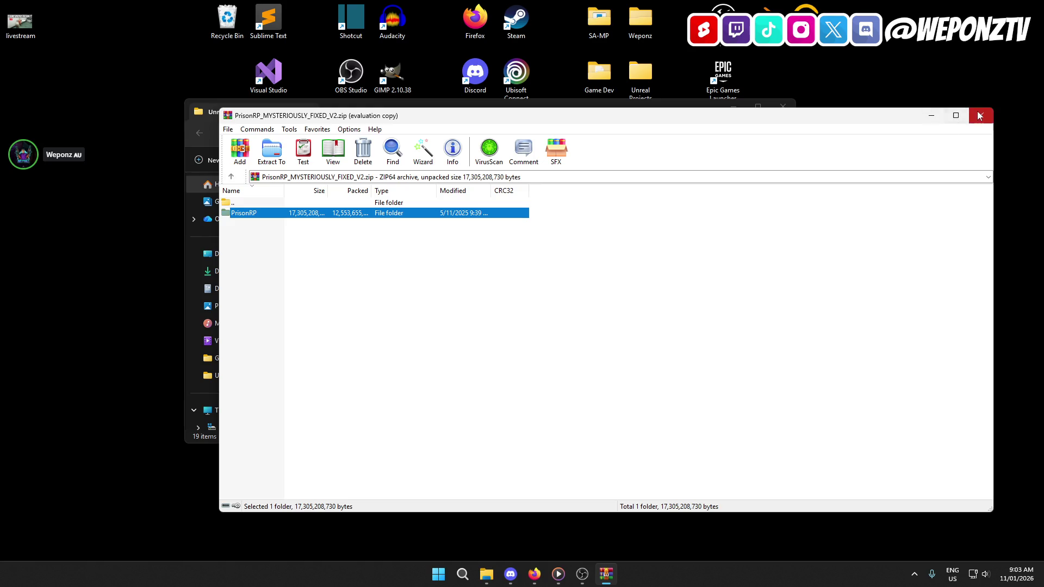
Step: Launch the restored PrisonRP Unreal project and close the Find in Blueprints window
left_click(928, 119)
left_click(310, 218)
double_click(310, 217)
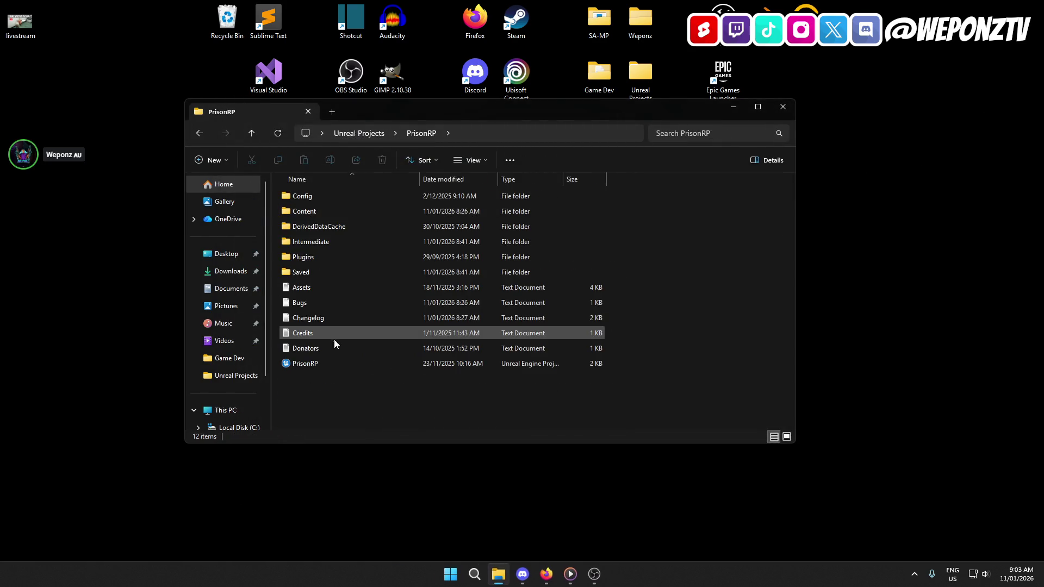
double_click(334, 363)
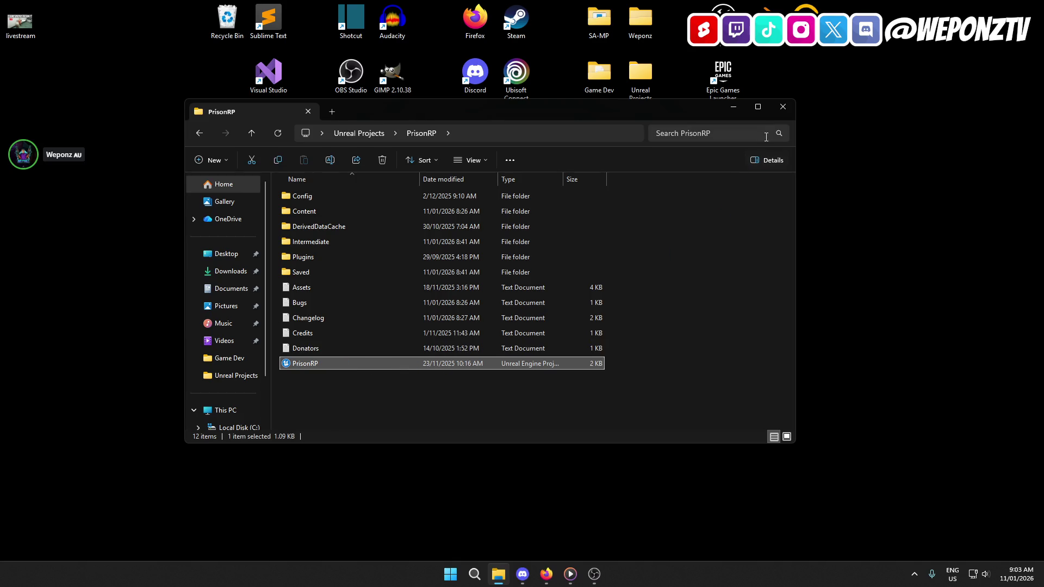
left_click(783, 106)
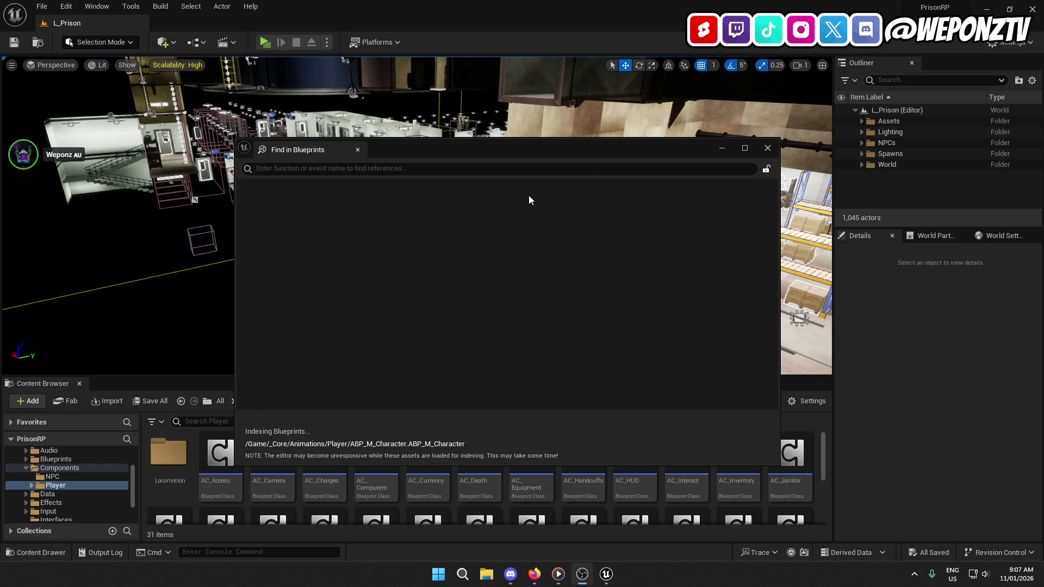
left_click(765, 148)
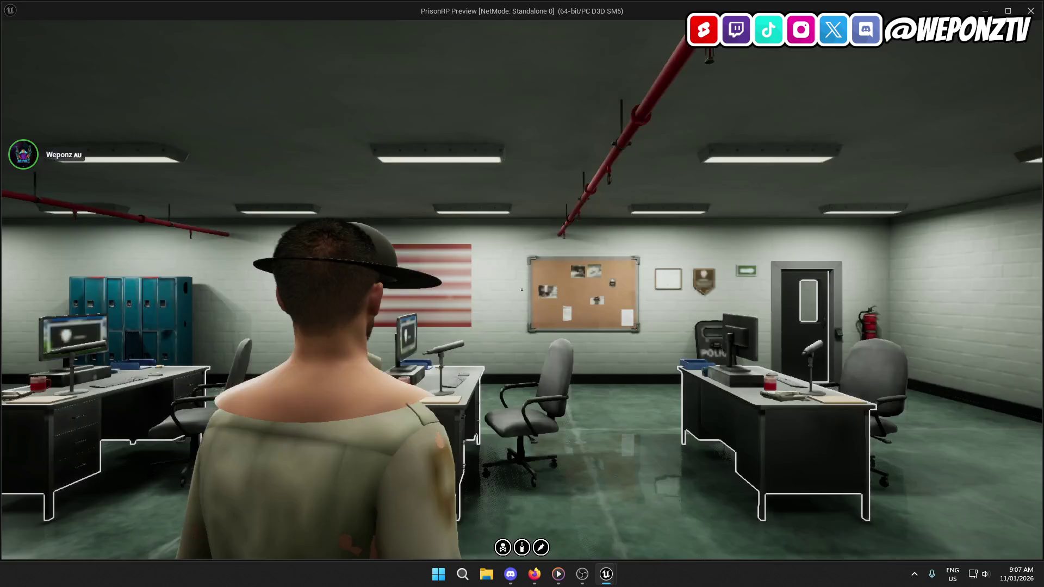
Step: Walk to the inmate, handcuff them, then order Uncuff Inmate
key("w")
key("w")
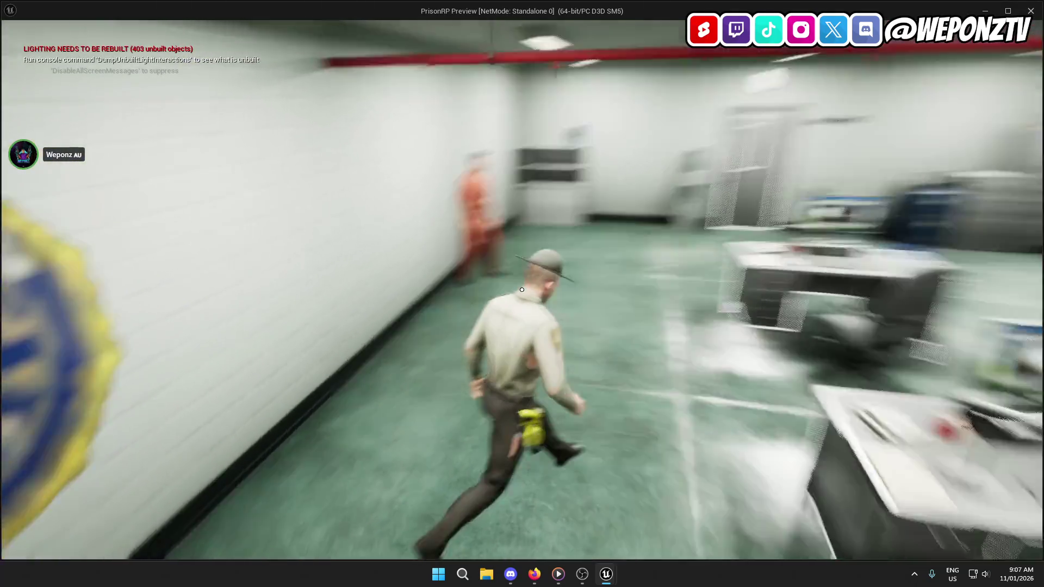
key("f")
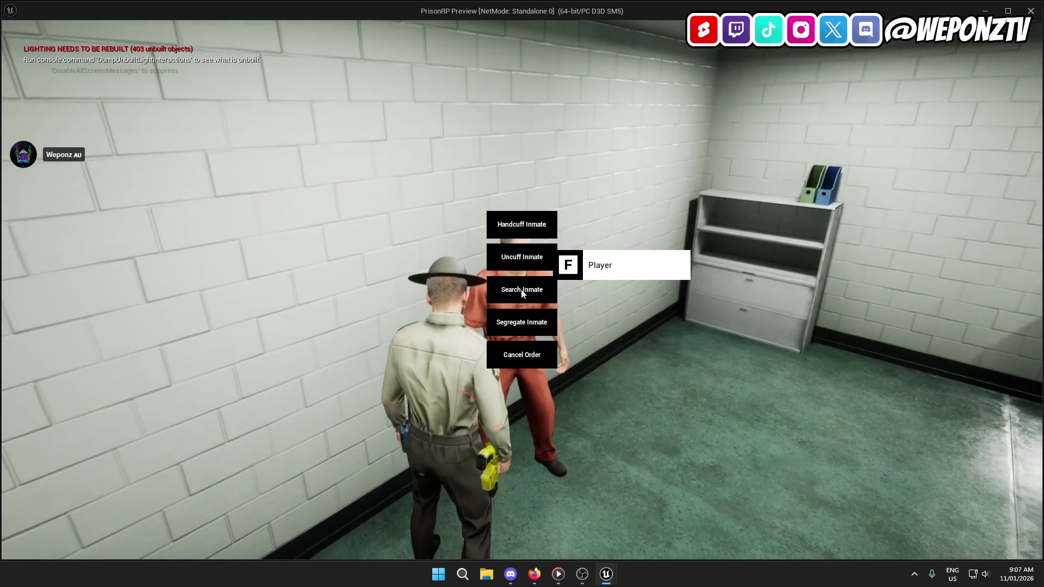
left_click(525, 224)
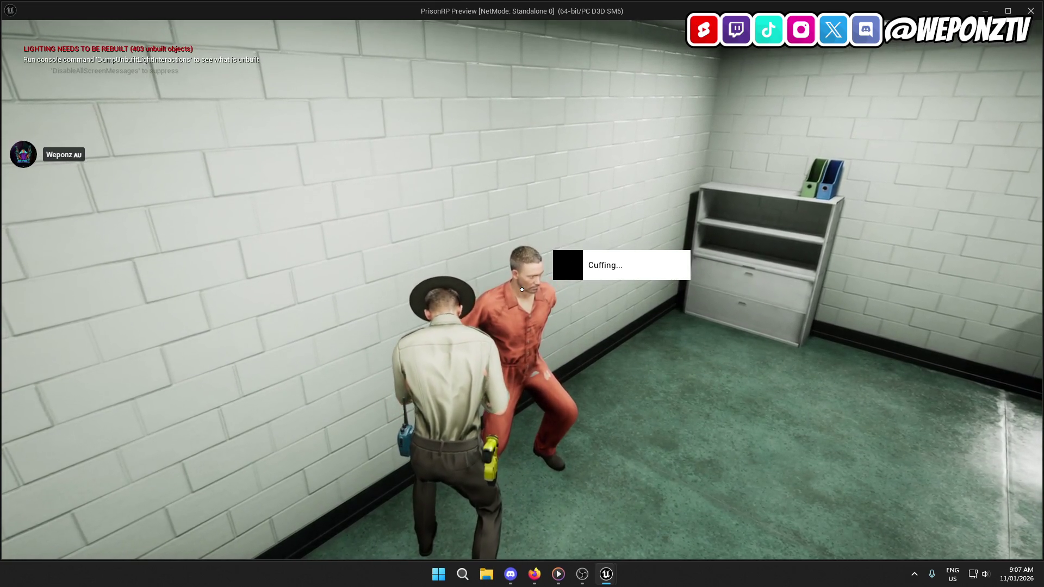
key("f")
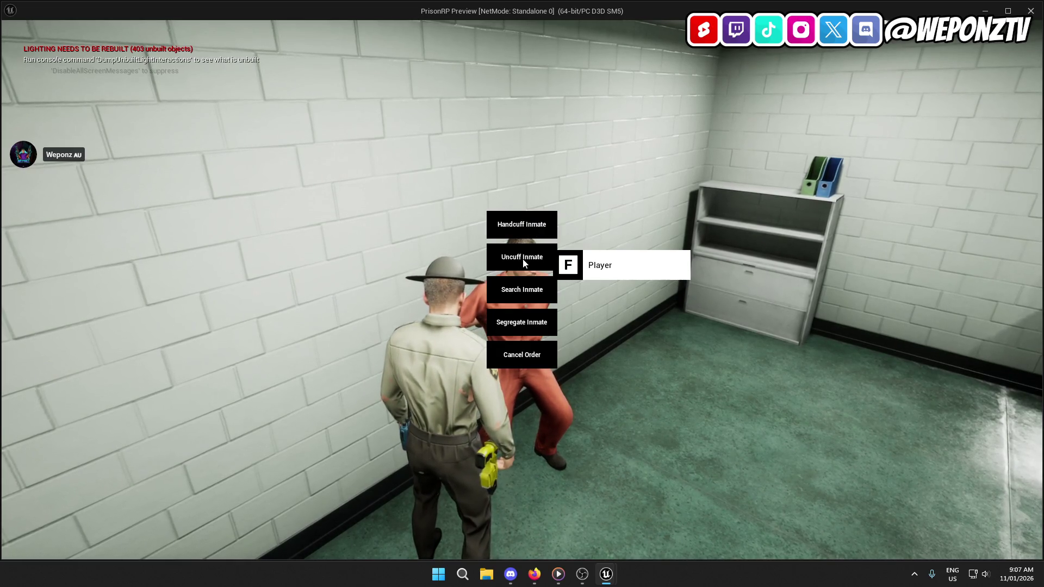
left_click(530, 257)
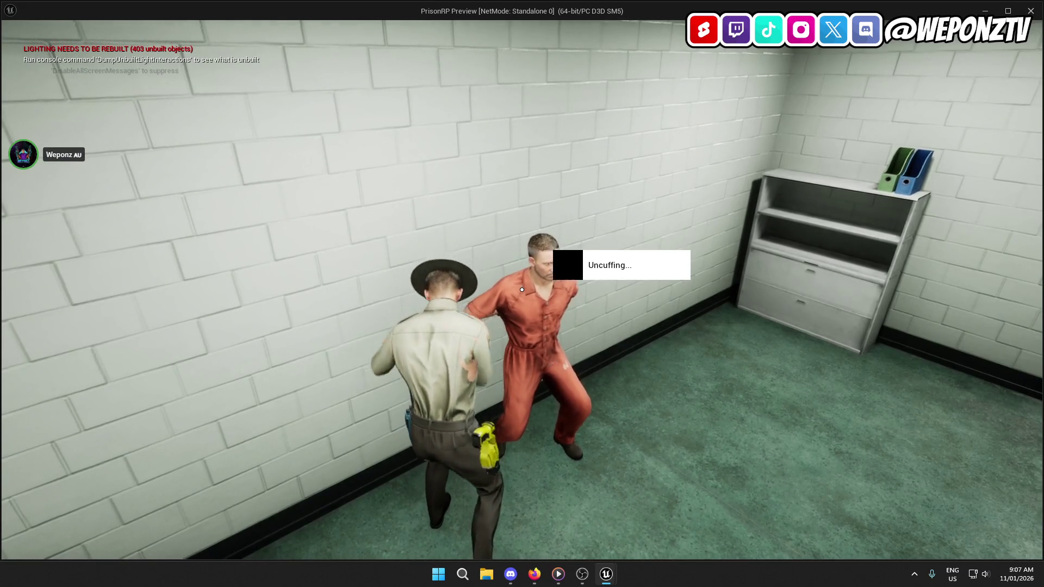
Step: Search the inmate, close the empty inventory, retry uncuffing, and stop the preview
key("w")
key("w")
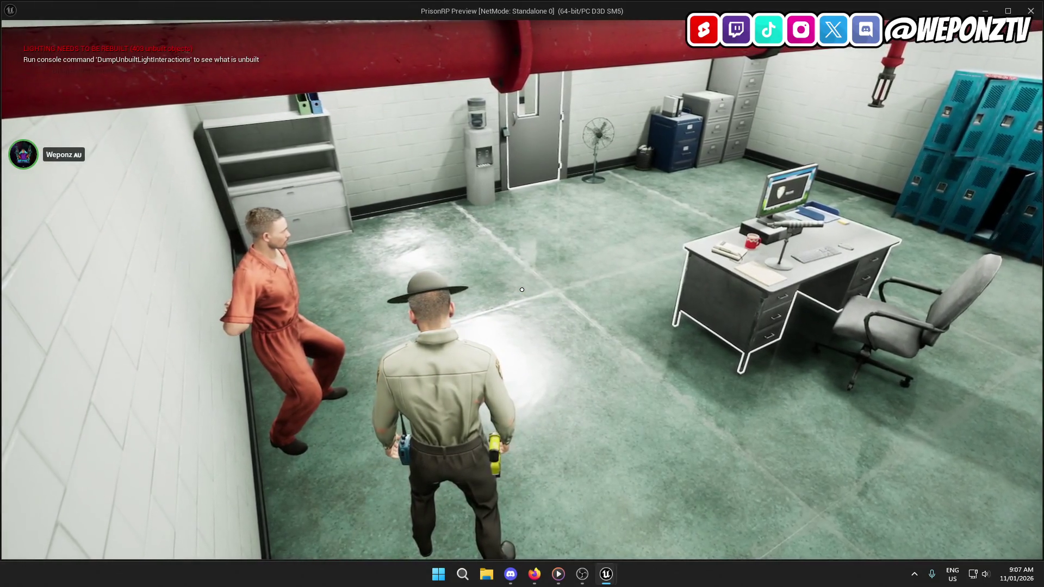
key("a")
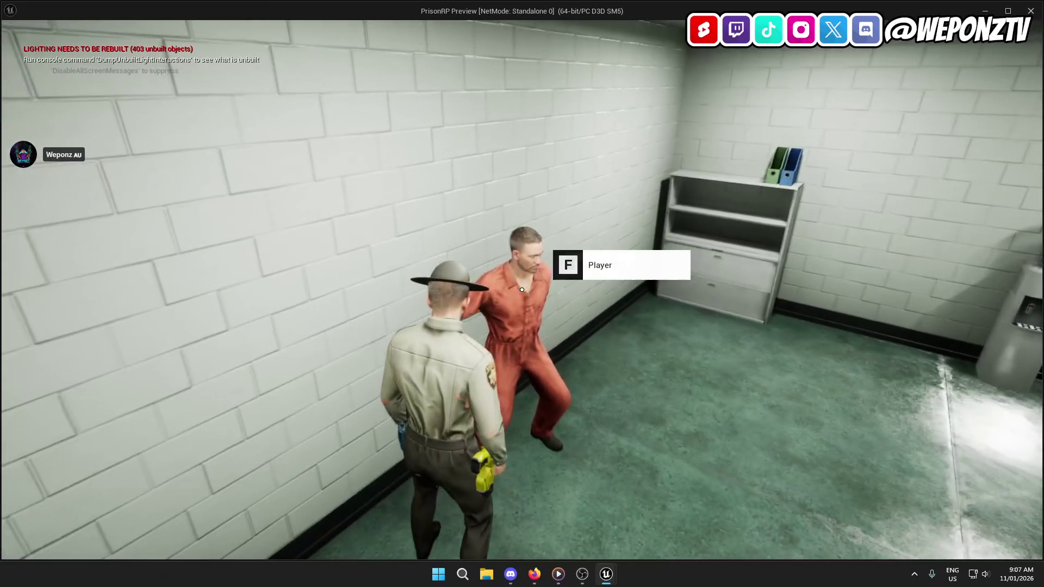
key("f")
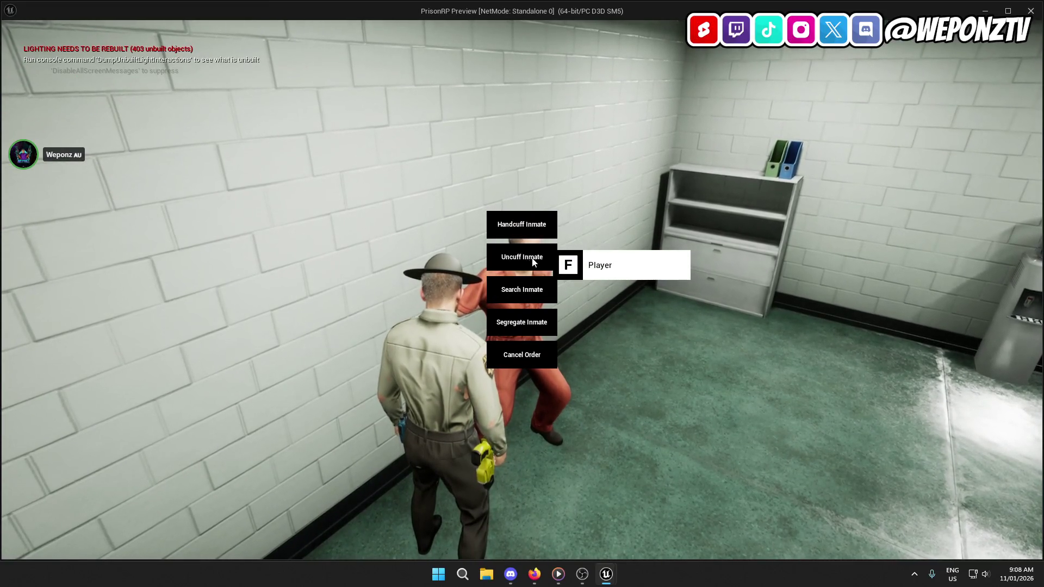
left_click(522, 289)
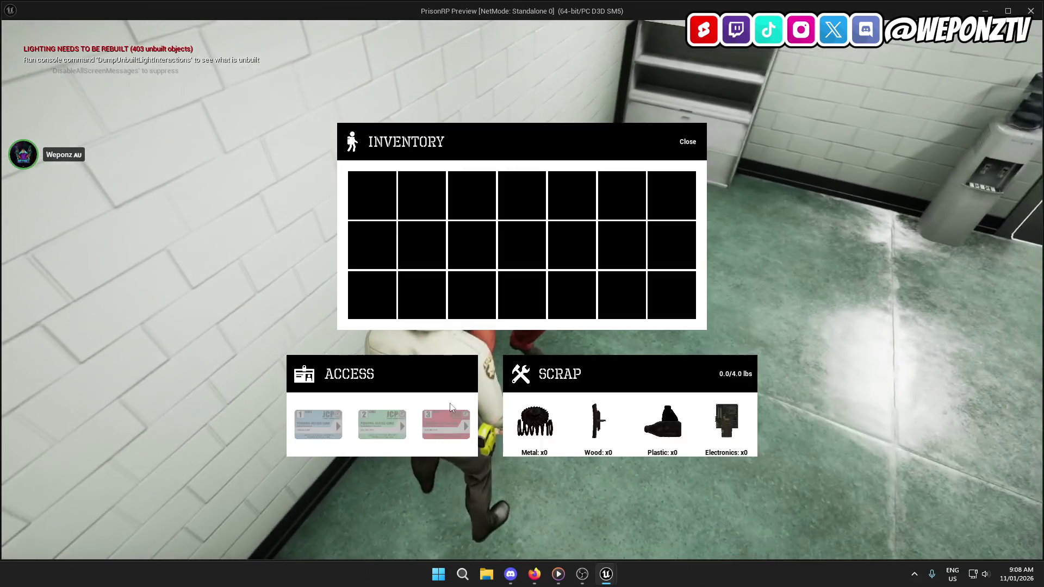
left_click(684, 143)
key("f")
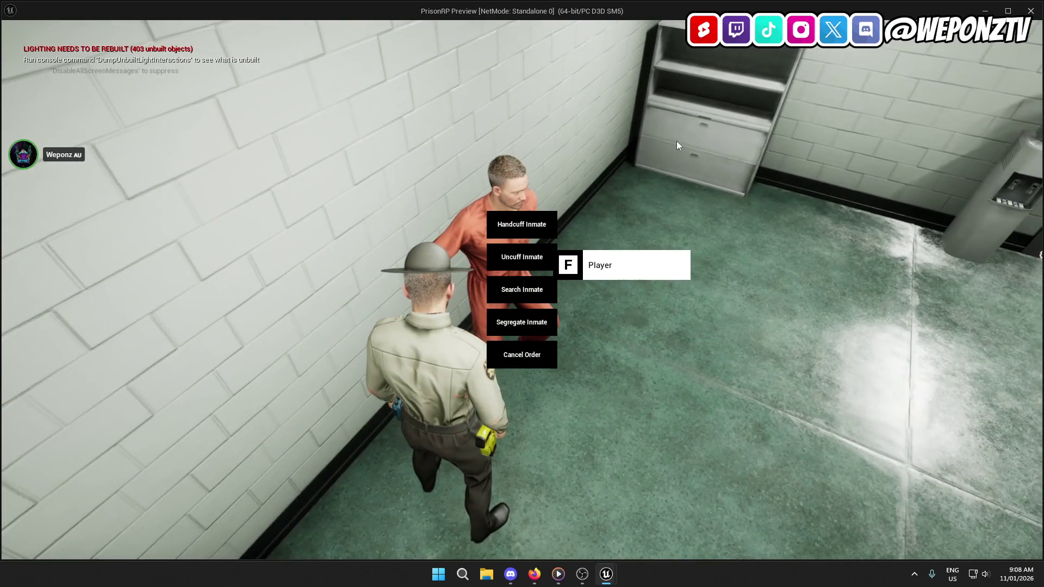
left_click(516, 261)
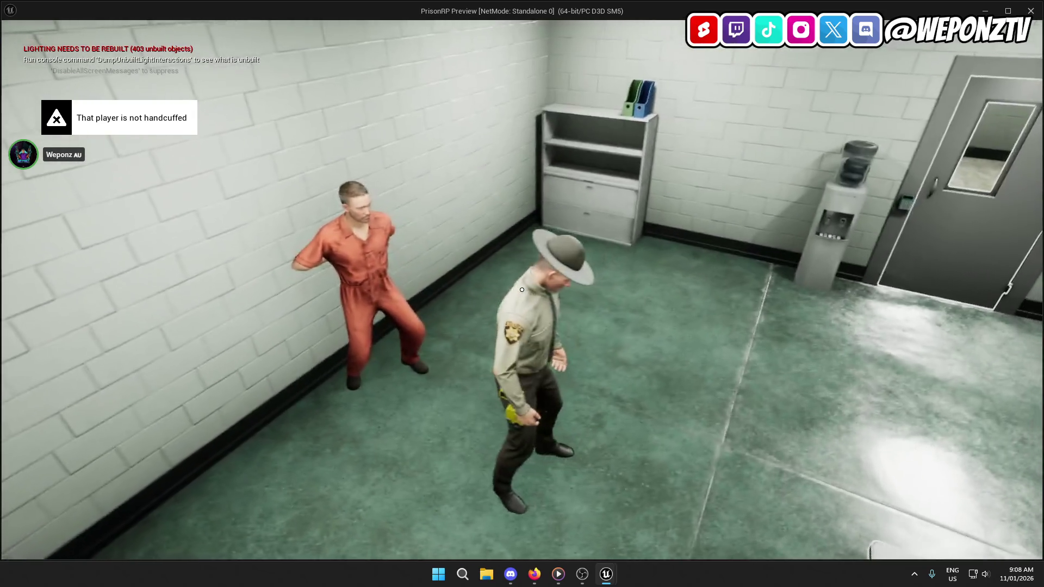
key("Escape")
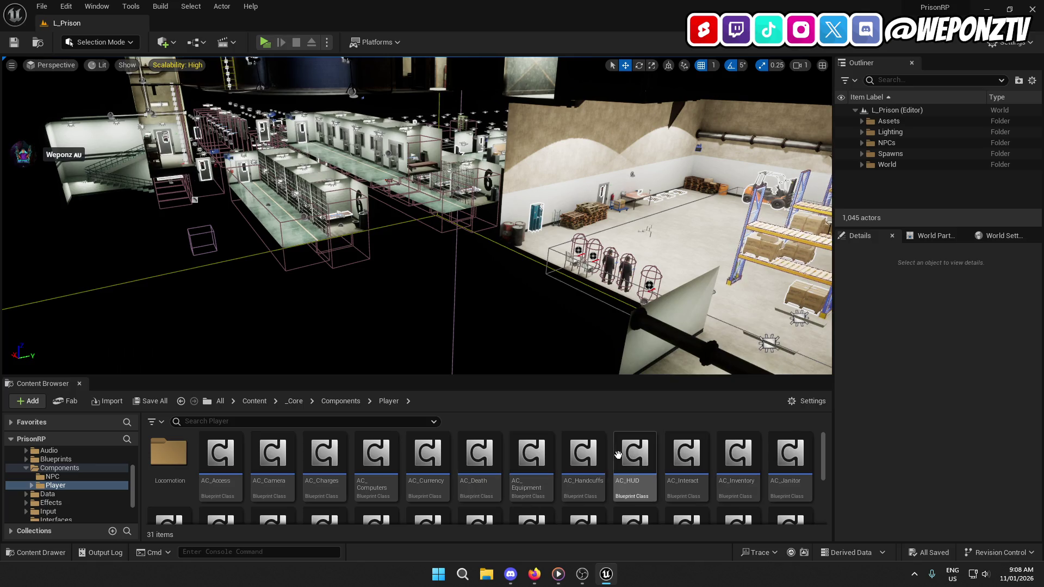
Step: Open AC_Handcuffs and pan its Event Graph to the Play Montage nodes
left_click(583, 456)
double_click(581, 443)
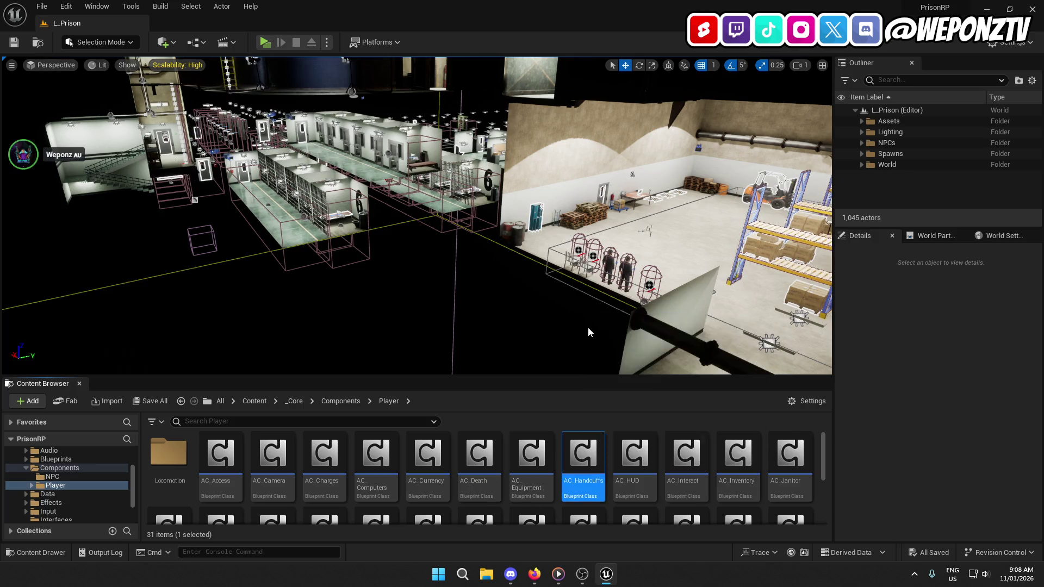
mouse_move(412, 358)
left_mouse_down()
mouse_move(447, 421)
mouse_move(670, 546)
left_mouse_up()
mouse_move(598, 380)
left_mouse_down()
mouse_move(354, 326)
mouse_move(194, 235)
mouse_move(195, 101)
left_mouse_up()
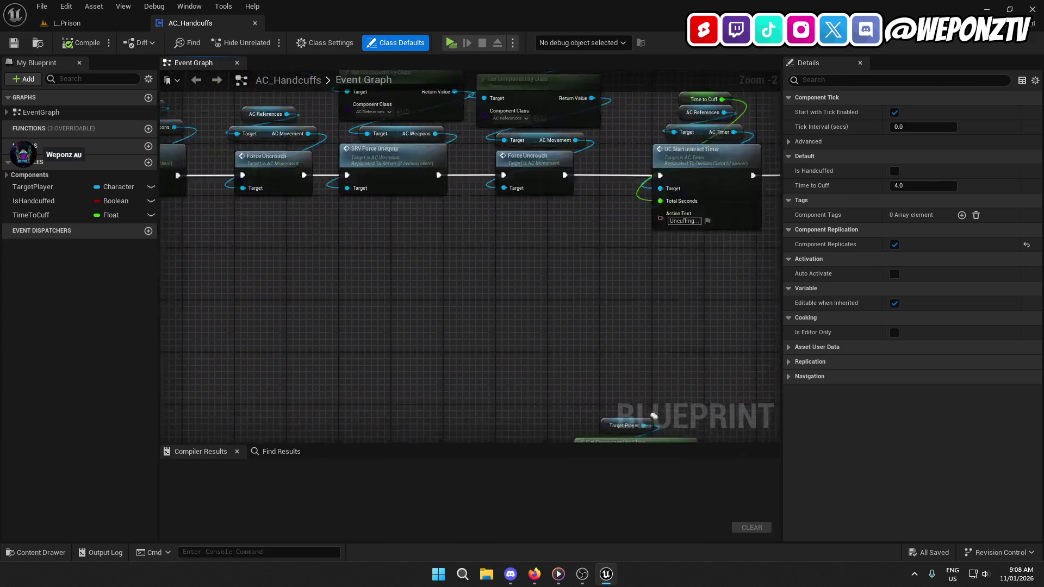
left_click_drag(461, 348, 367, 73)
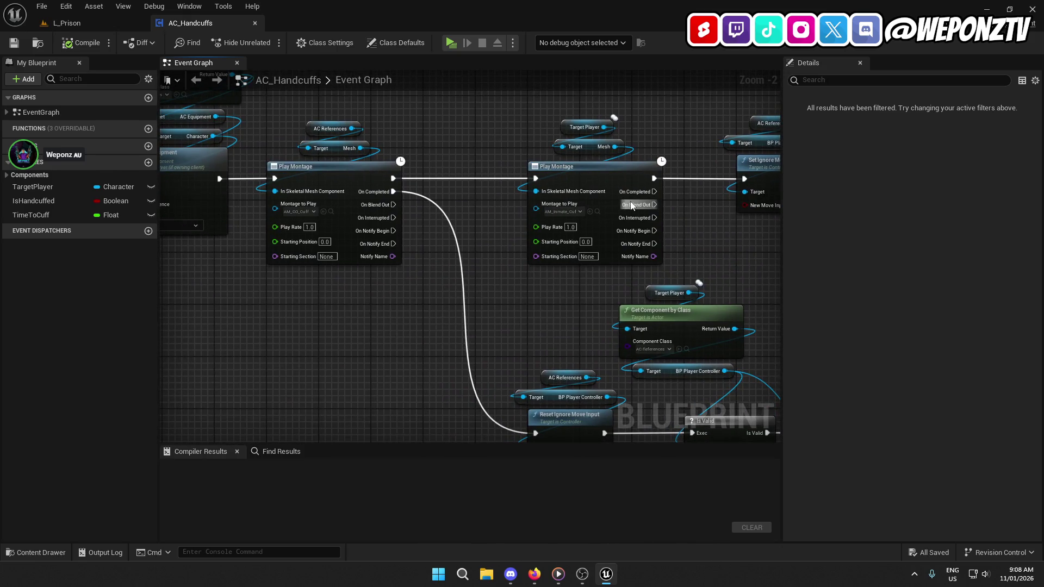
Step: Inspect the inmate Play Montage and its Mesh getter, then select Target Player and Get Component by Class
left_click(586, 197)
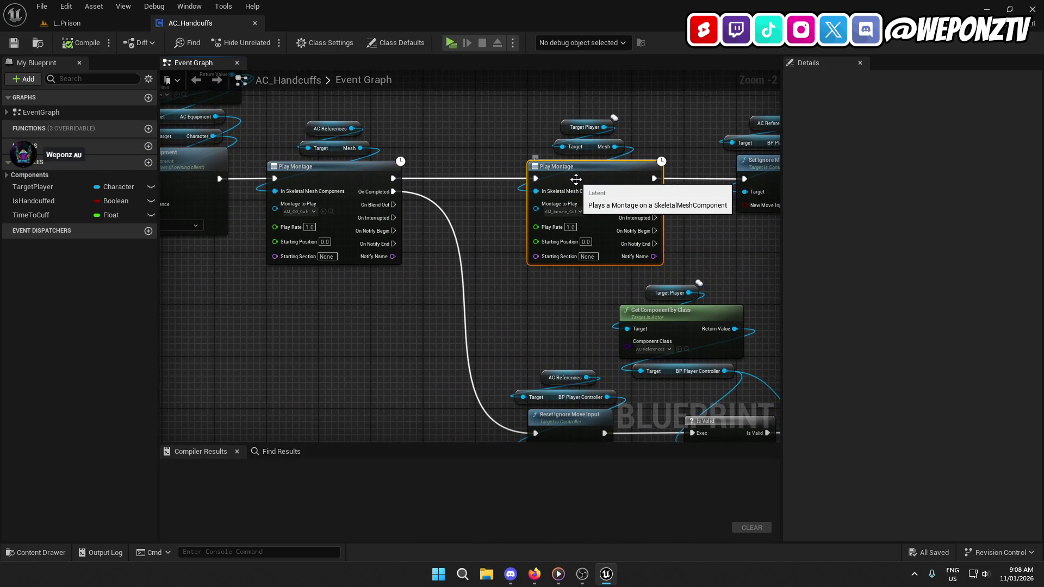
left_click(594, 148)
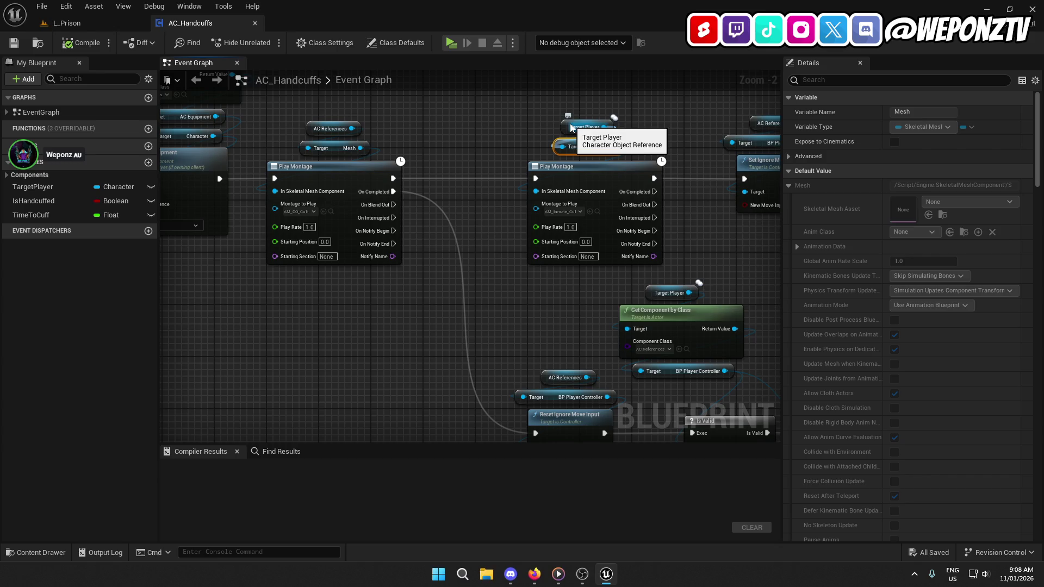
left_click_drag(412, 136, 453, 168)
left_click_drag(242, 113, 241, 112)
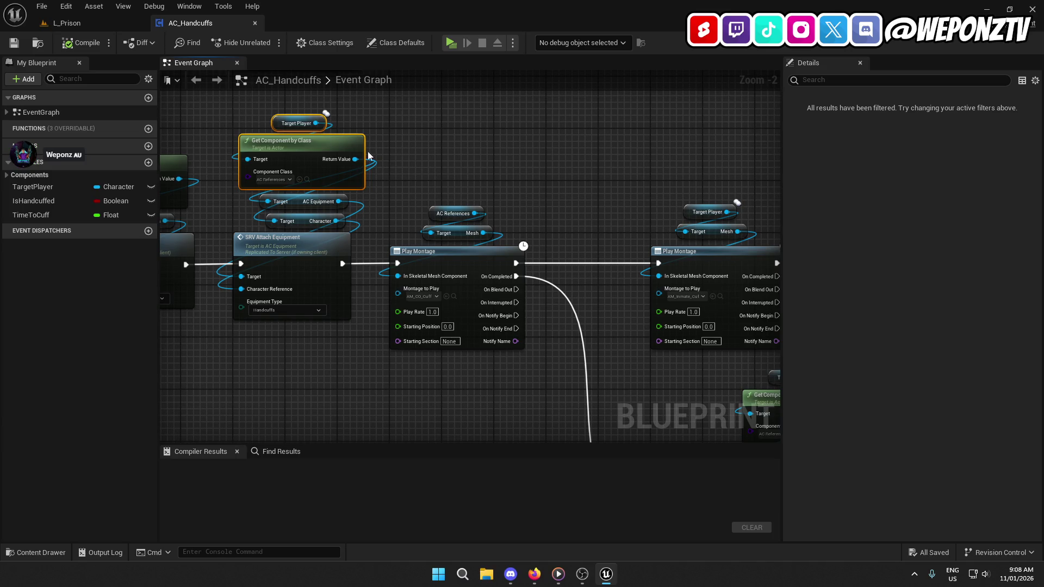
left_click_drag(577, 178, 440, 119)
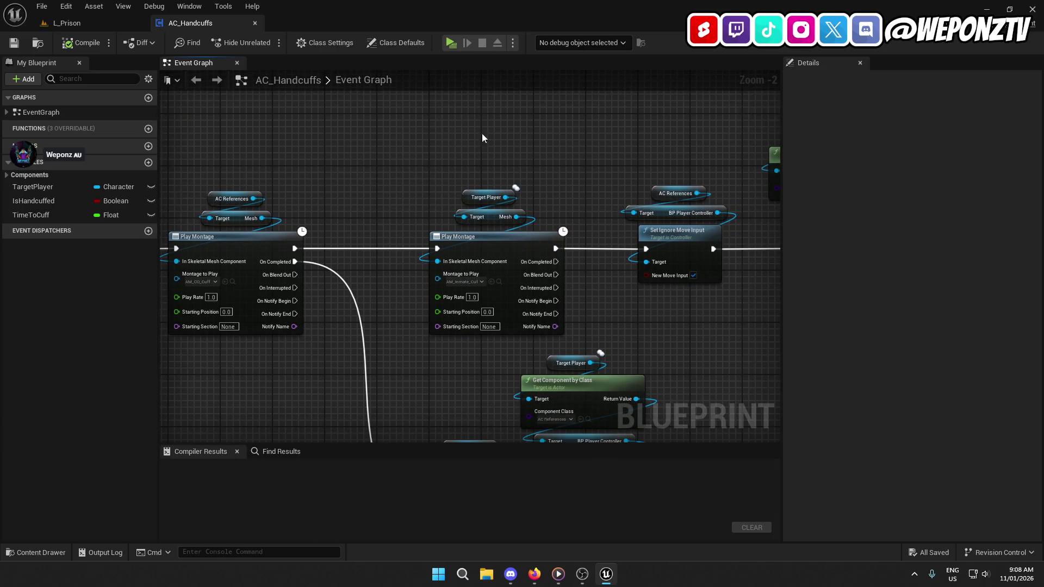
Step: Paste the getter nodes and wire a new AC References Get Mesh into the inmate Play Montage
key("ctrl+v")
left_click_drag(533, 157, 533, 157)
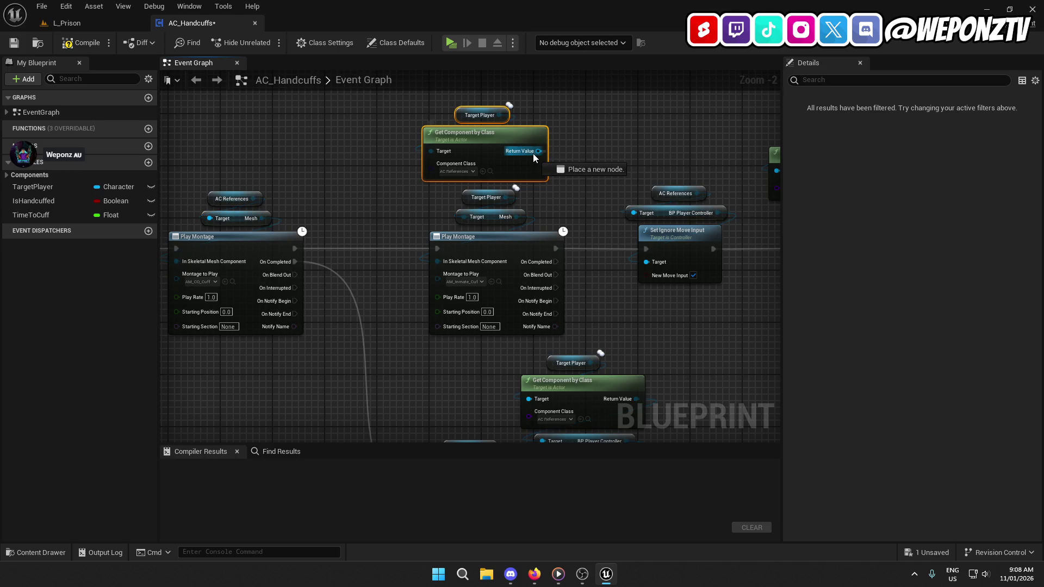
left_click_drag(536, 203, 536, 202)
type("mesh")
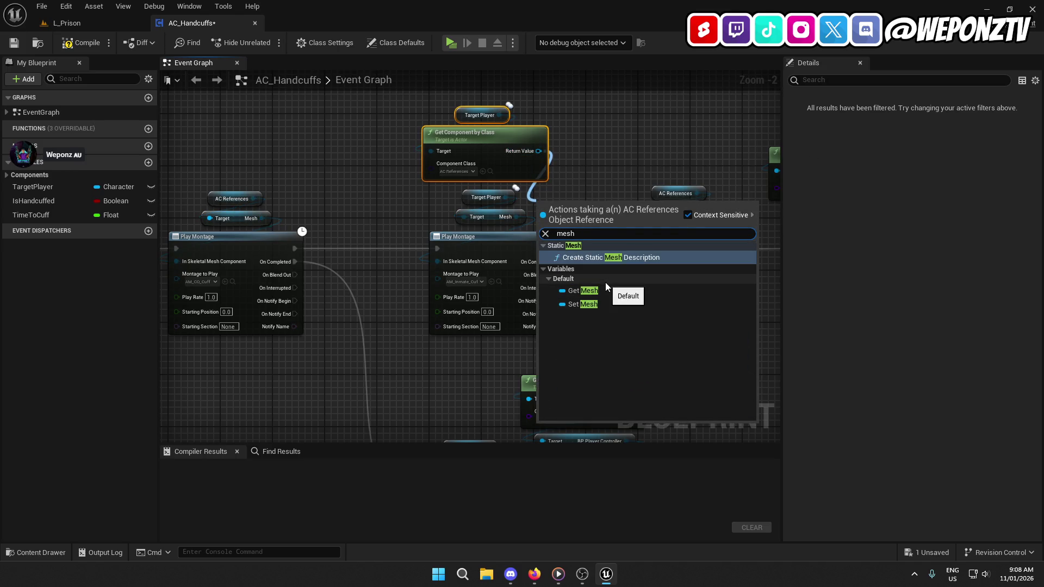
left_click(606, 290)
mouse_move(594, 207)
left_mouse_down()
mouse_move(428, 272)
mouse_move(442, 263)
left_mouse_up()
Step: Delete the old Target/Mesh and Target Player getters, tidy the new nodes, and return to L_Prison
scroll(443, 263, "up", 1)
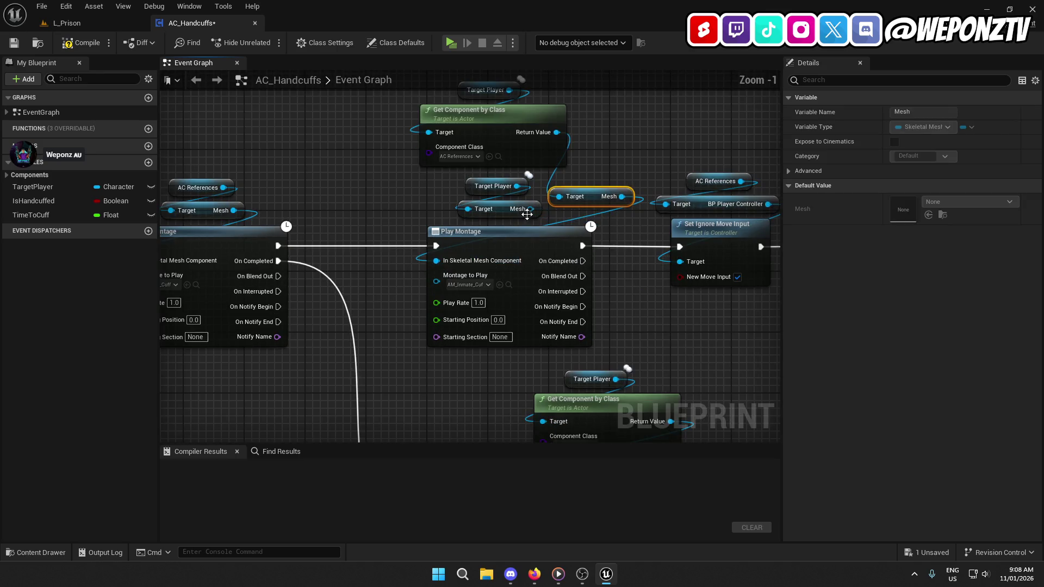
left_click(503, 210)
key("Delete")
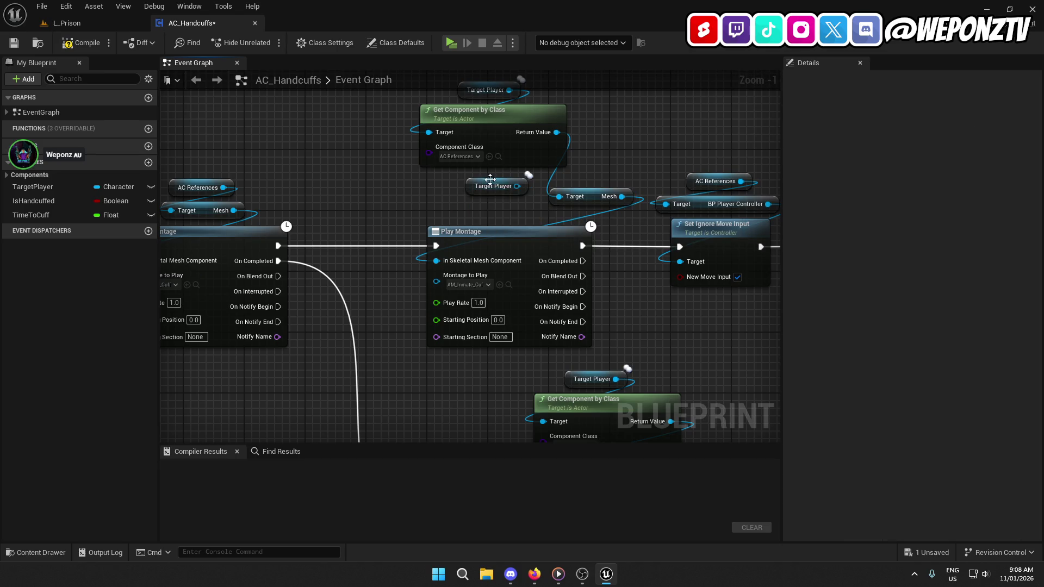
left_click(470, 187)
key("Delete")
left_click_drag(593, 194, 510, 208)
left_click_drag(627, 172, 446, 81)
left_click_drag(469, 124, 488, 164)
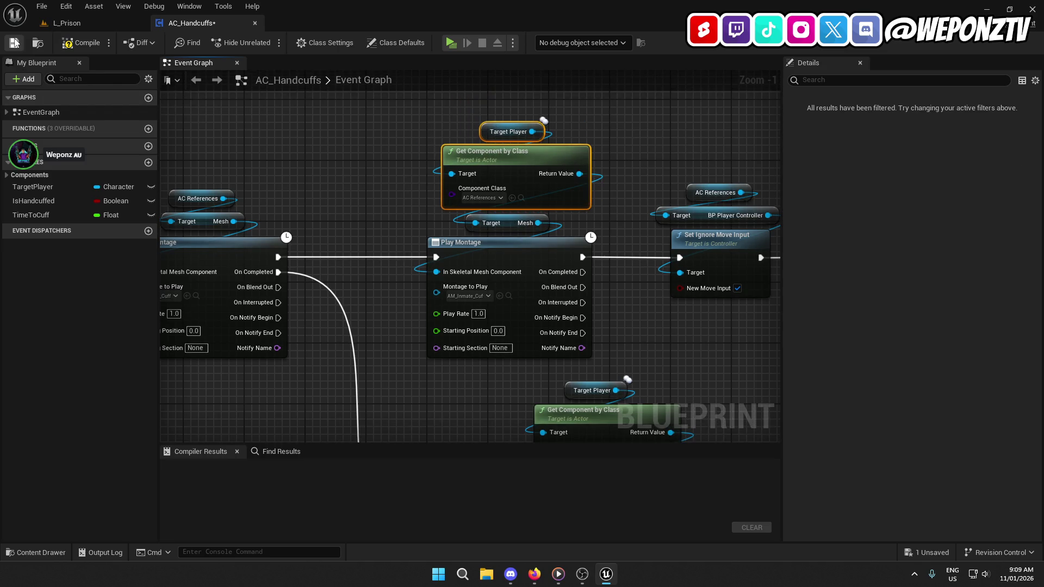
left_click(93, 24)
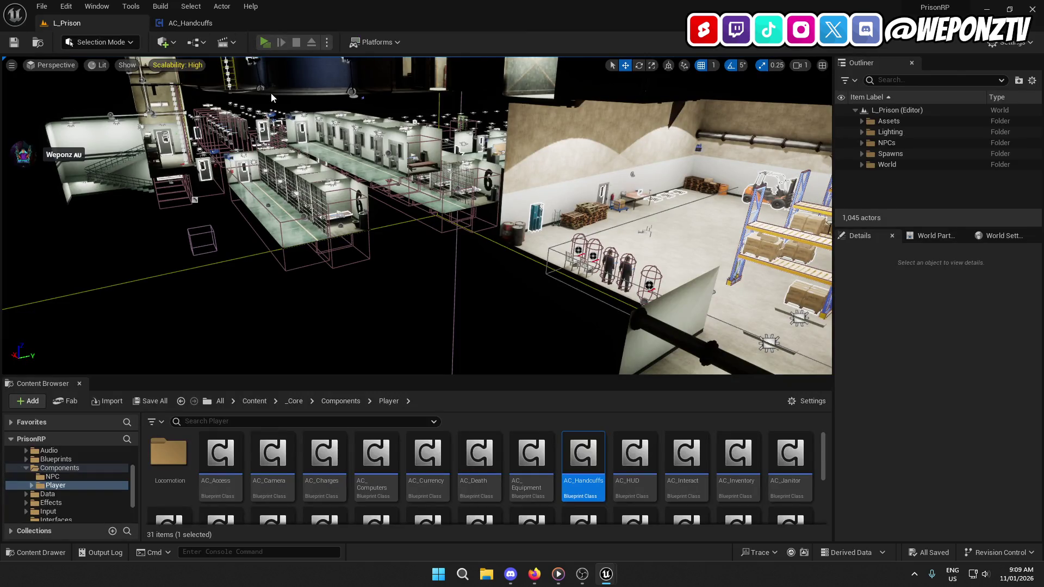
Step: Run a preview, handcuff then uncuff the inmate, and stop the preview
key("w")
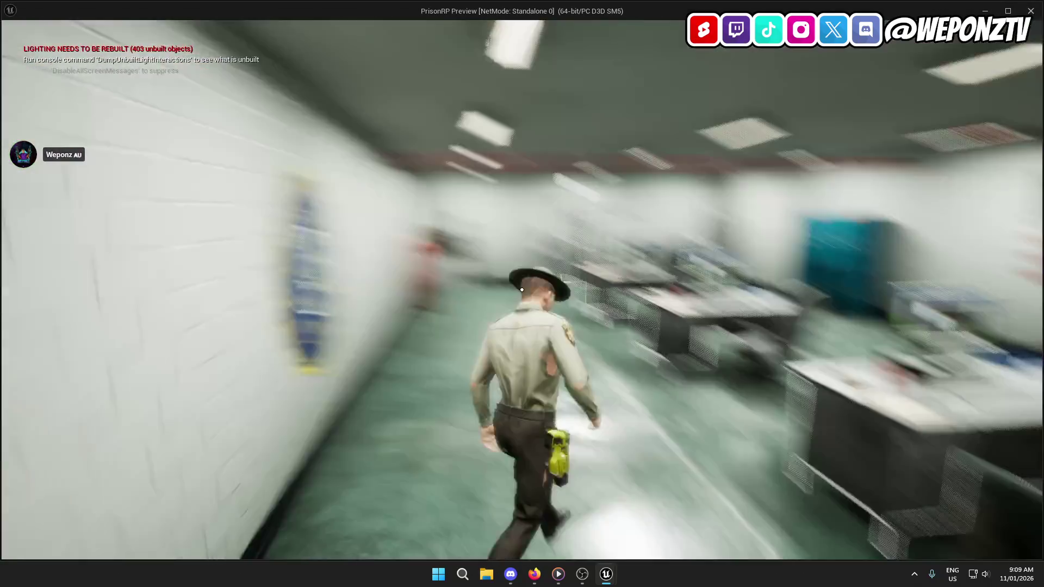
key("f")
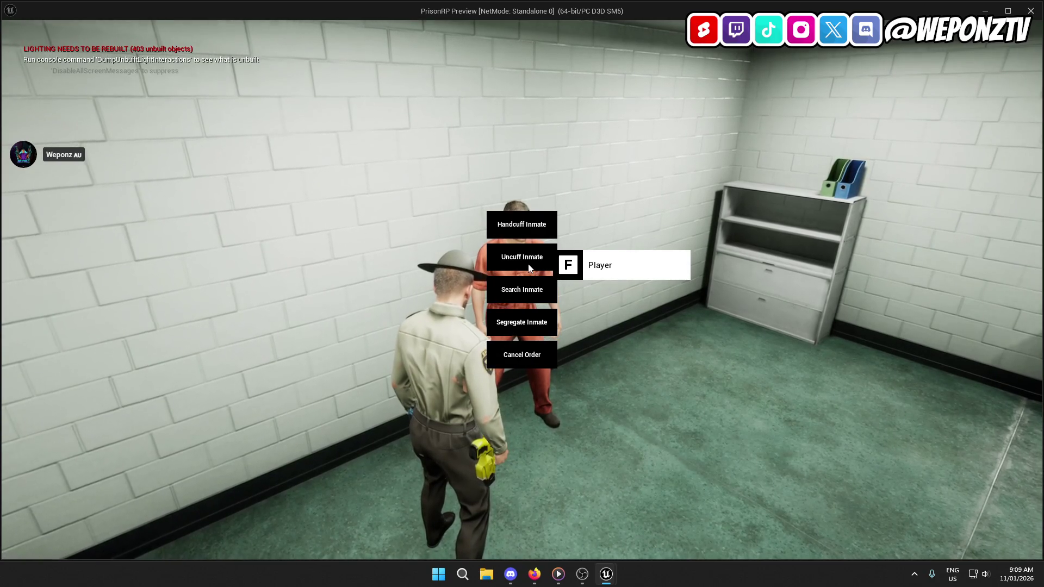
left_click(516, 225)
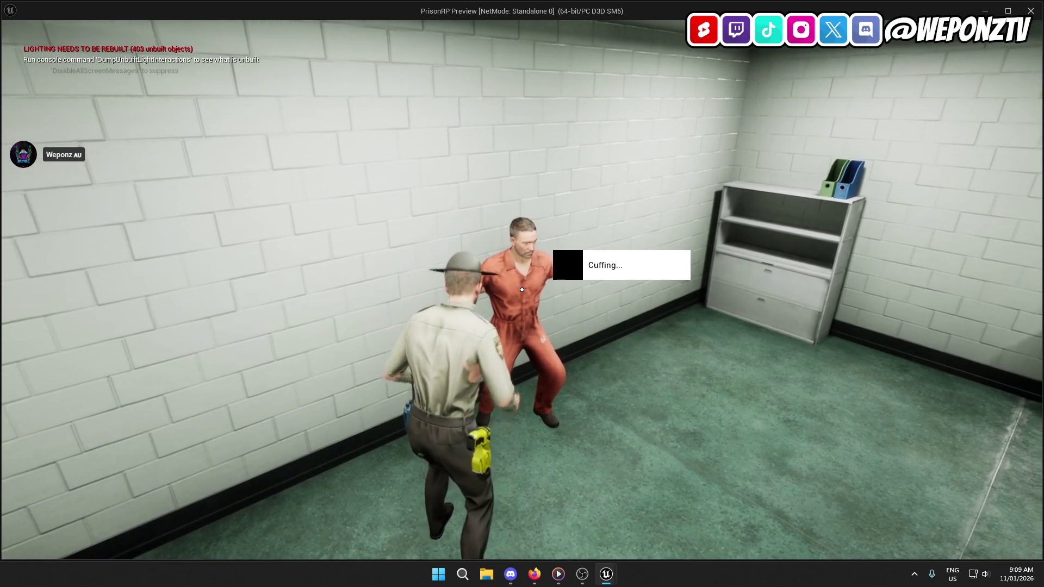
key("f")
left_click(517, 248)
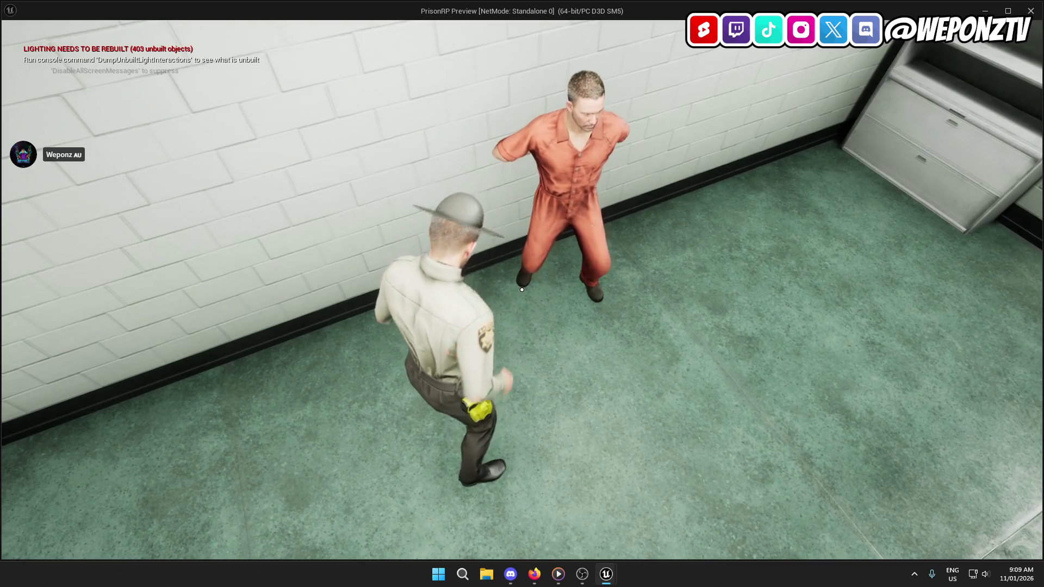
key("Escape")
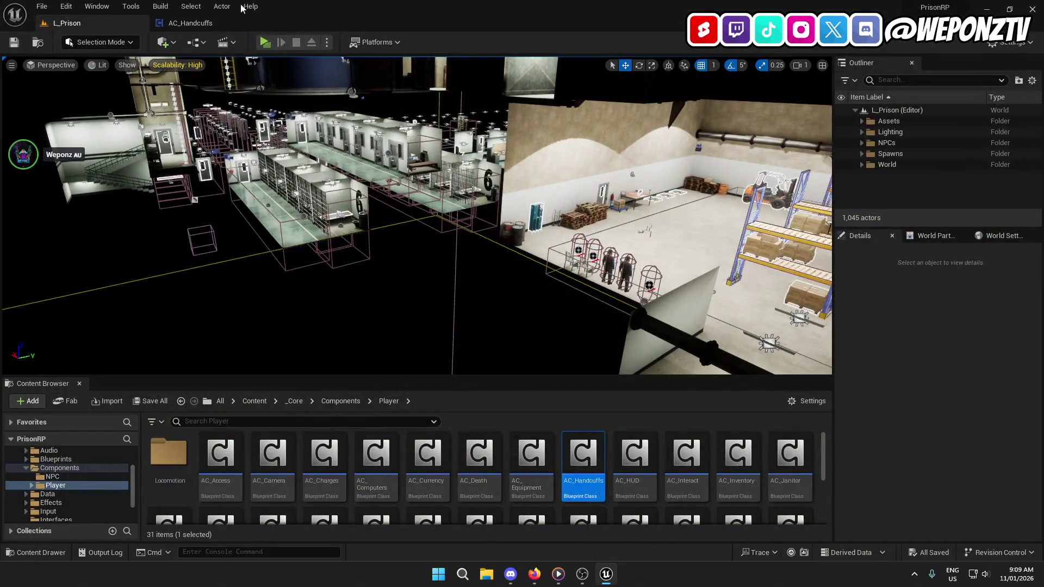
Step: In AC_Handcuffs, add Target Player's Get Mesh, remove the redundant lookup nodes, and rearrange them
left_click(210, 24)
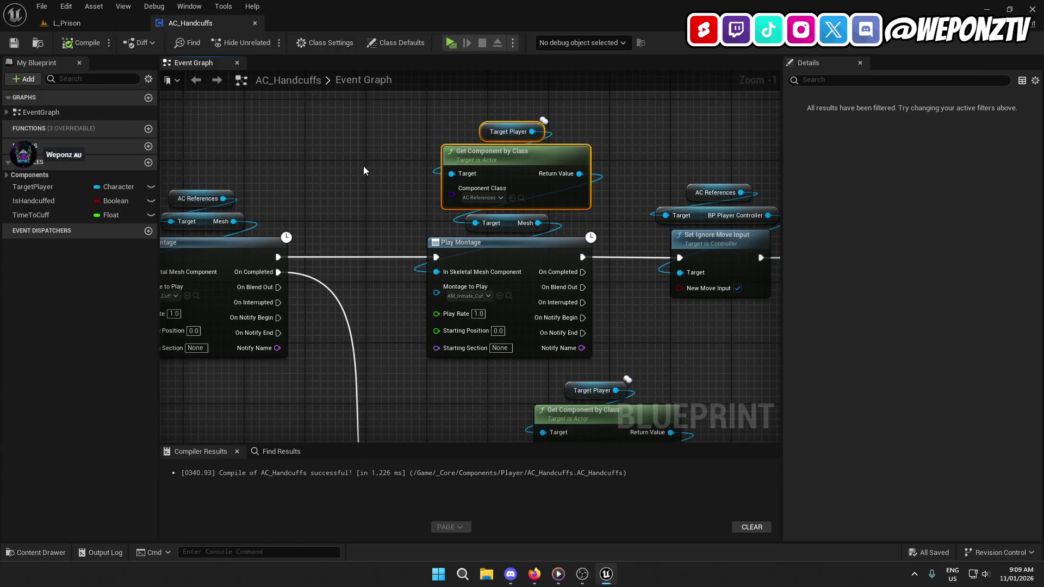
mouse_move(532, 131)
left_mouse_down()
mouse_move(473, 228)
mouse_move(574, 220)
left_mouse_up()
type("mesh")
scroll(656, 430, "down", 5)
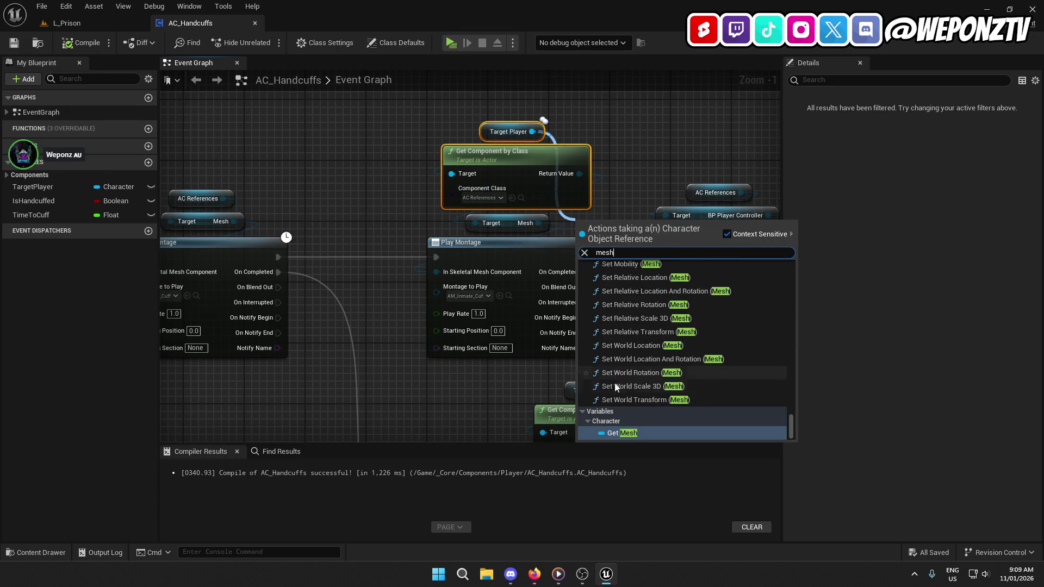
left_click(656, 432)
left_click(513, 223)
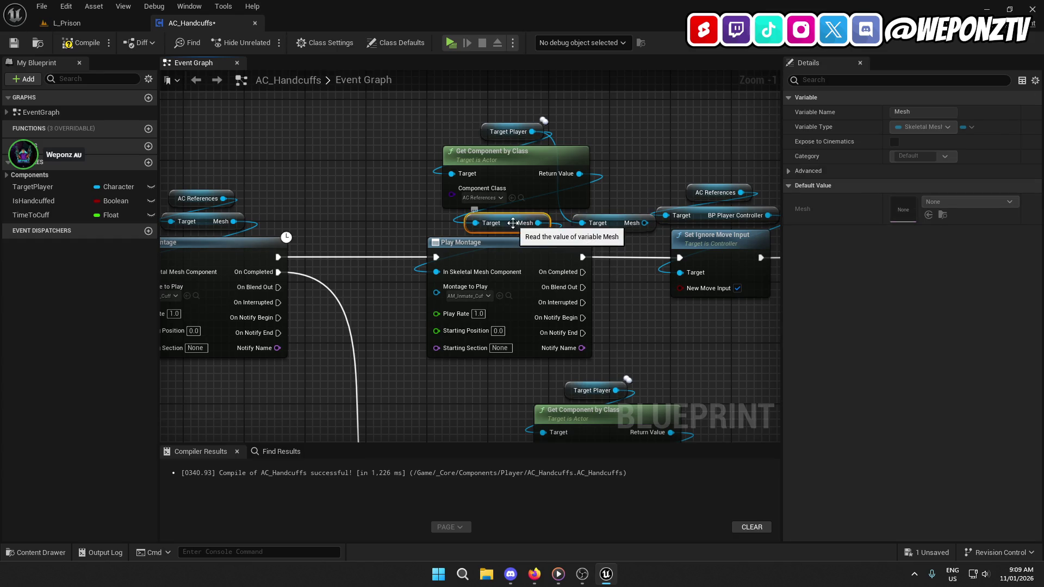
key("ctrl+z")
key("ctrl+z")
mouse_move(611, 226)
left_mouse_down()
mouse_move(542, 197)
mouse_move(505, 157)
mouse_move(466, 272)
left_mouse_up()
mouse_move(508, 155)
left_mouse_down()
mouse_move(500, 216)
mouse_move(637, 216)
mouse_move(843, 179)
mouse_move(870, 217)
left_mouse_up()
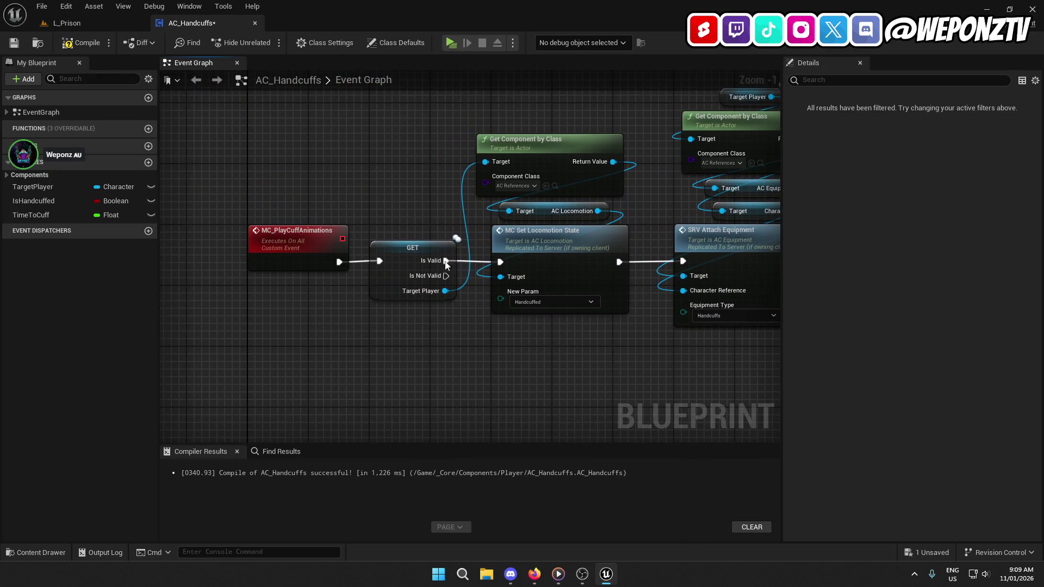
left_click_drag(414, 254, 414, 255)
Step: Review the MC_PlayCuffAnimations, SRV_CuffPlayer and SRV_UncuffPlayer sections, then return to L_Prison
left_click(307, 230)
left_click(421, 406)
mouse_move(421, 406)
left_mouse_down()
mouse_move(440, 585)
mouse_move(429, 585)
mouse_move(433, 456)
mouse_move(422, 516)
left_mouse_up()
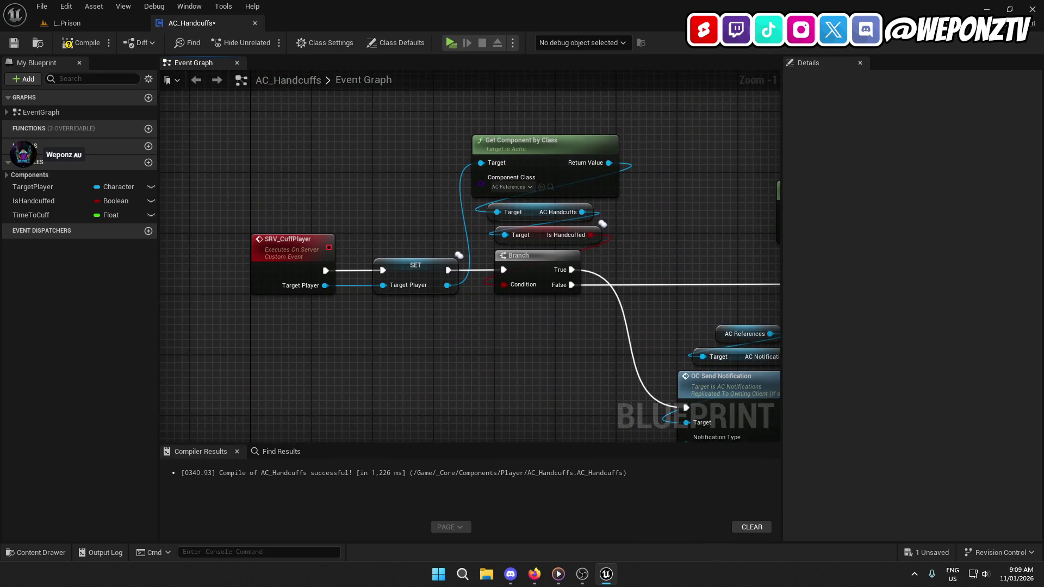
mouse_move(402, 172)
left_mouse_down()
mouse_move(381, 380)
mouse_move(319, 277)
mouse_move(293, 56)
left_mouse_up()
mouse_move(293, 299)
left_mouse_down()
mouse_move(293, 234)
mouse_move(304, 326)
mouse_move(408, 291)
mouse_move(400, 107)
left_mouse_up()
left_click(254, 163)
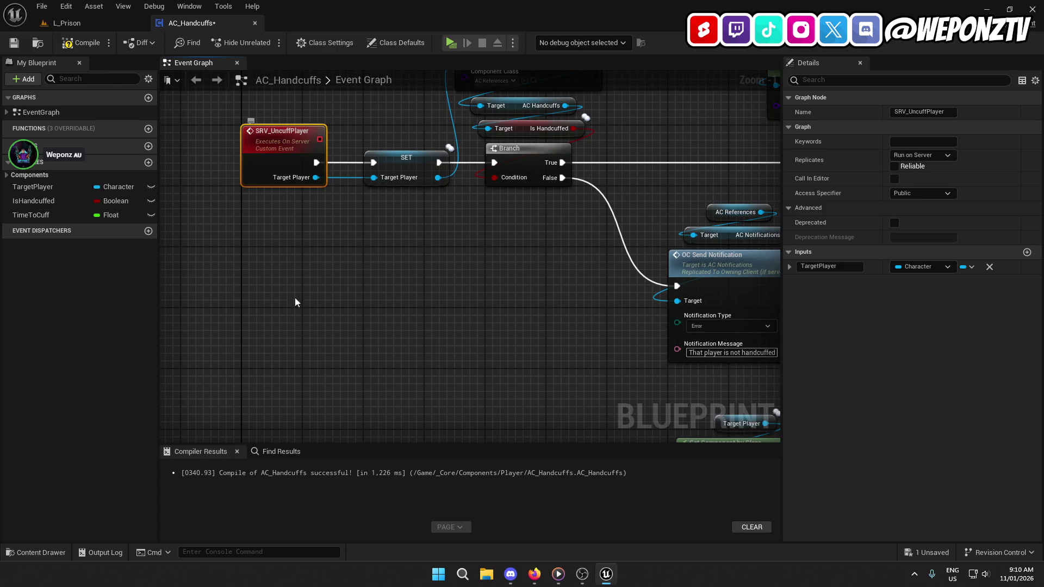
left_click_drag(321, 368, 317, 80)
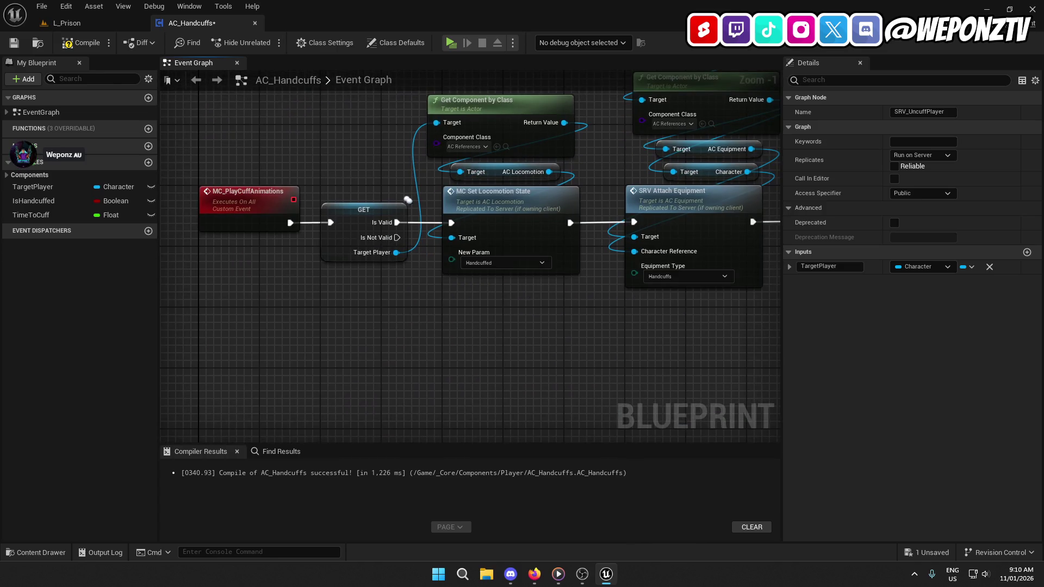
left_click_drag(336, 126, 371, 417)
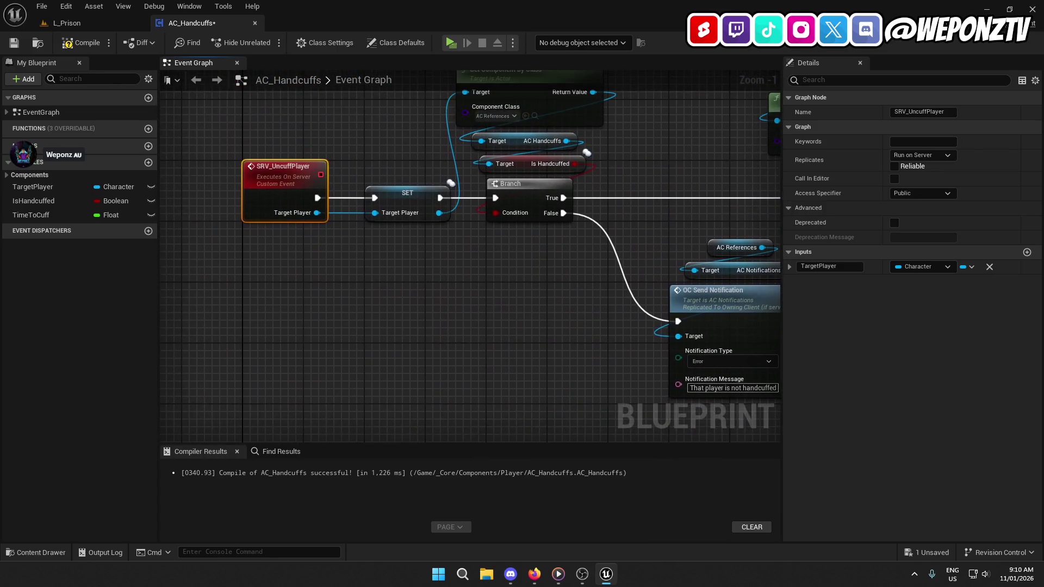
mouse_move(381, 272)
left_mouse_down()
mouse_move(435, 268)
mouse_move(411, 477)
mouse_move(379, 347)
left_mouse_up()
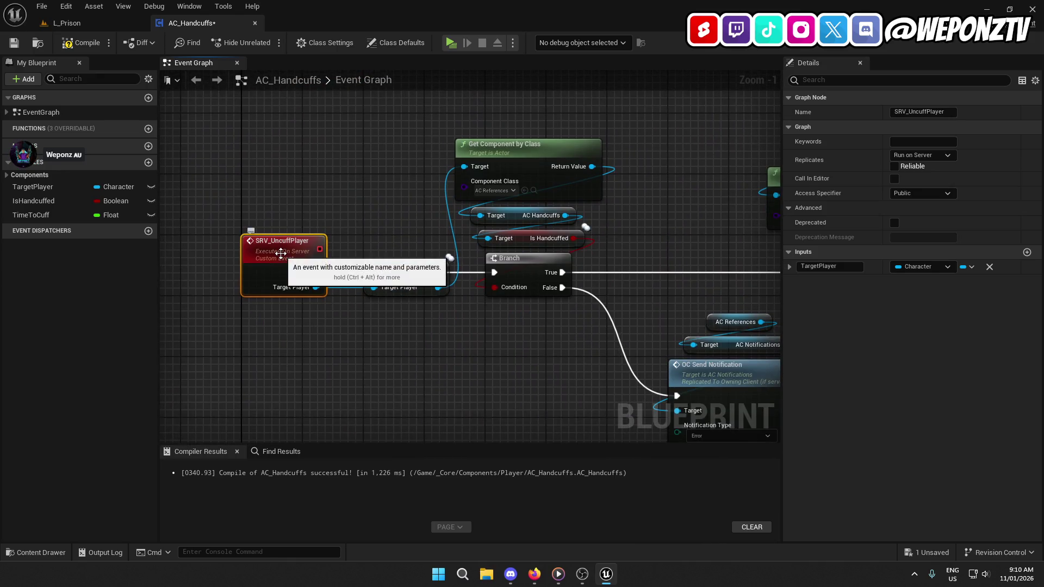
left_click(67, 23)
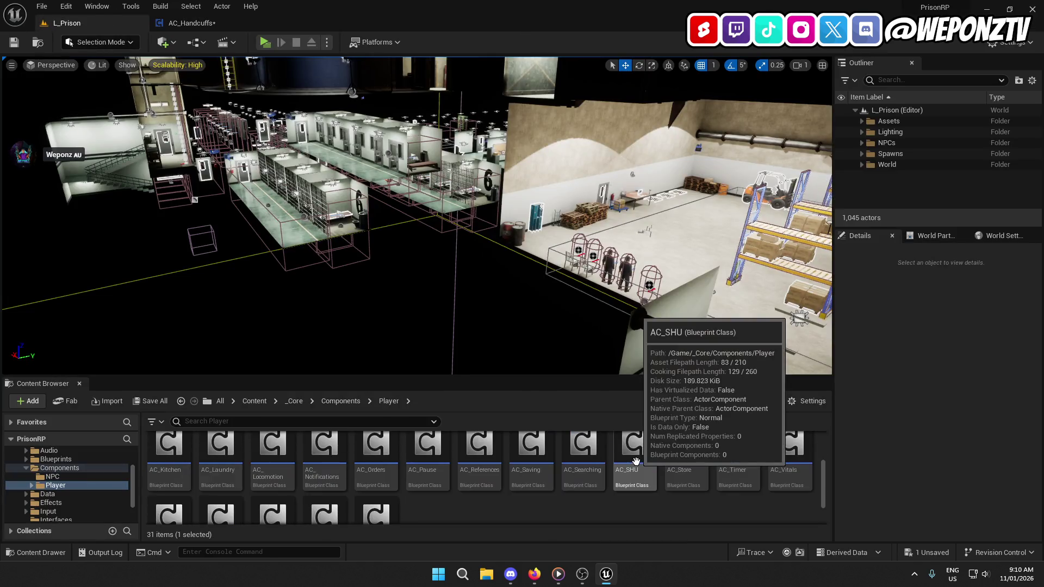
Step: Open AC_Orders, find references to TargetPlayer, and jump to the node that sets it
scroll(689, 474, "down", 3)
scroll(689, 473, "up", 1)
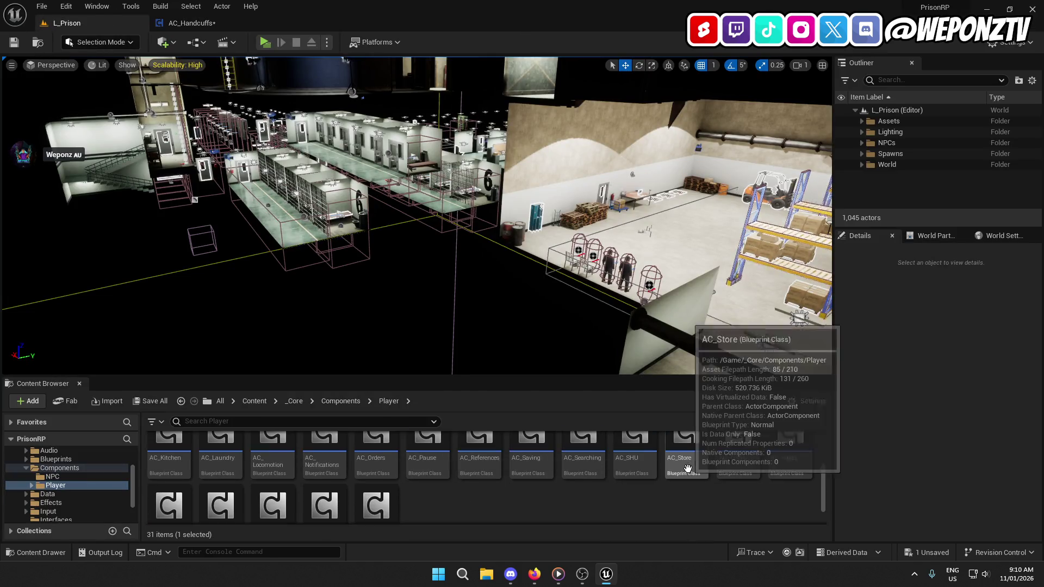
double_click(376, 459)
left_click_drag(414, 283, 561, 259)
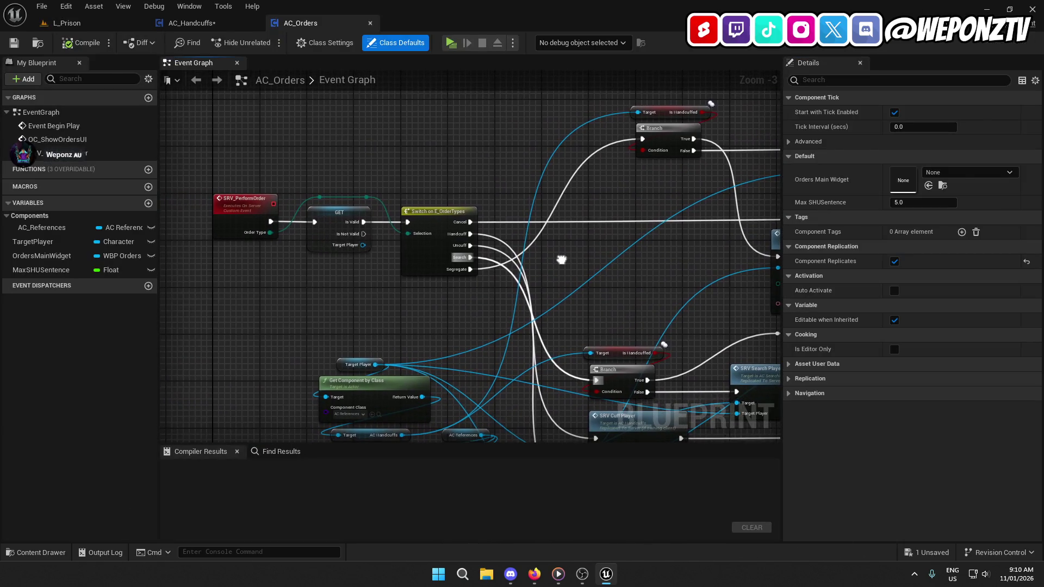
right_click(39, 242)
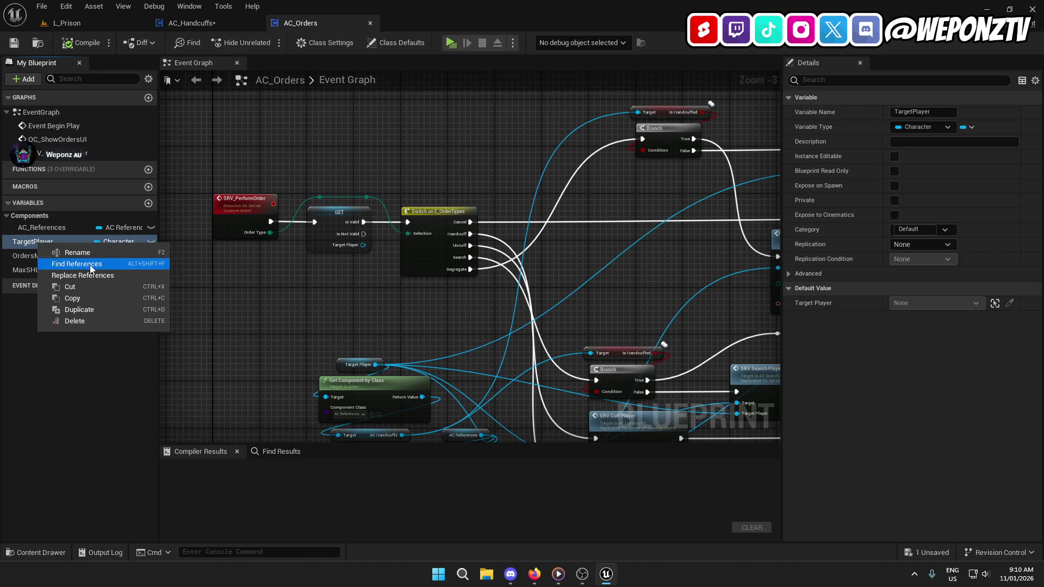
left_click(90, 264)
left_click_drag(288, 314, 301, 239)
double_click(243, 498)
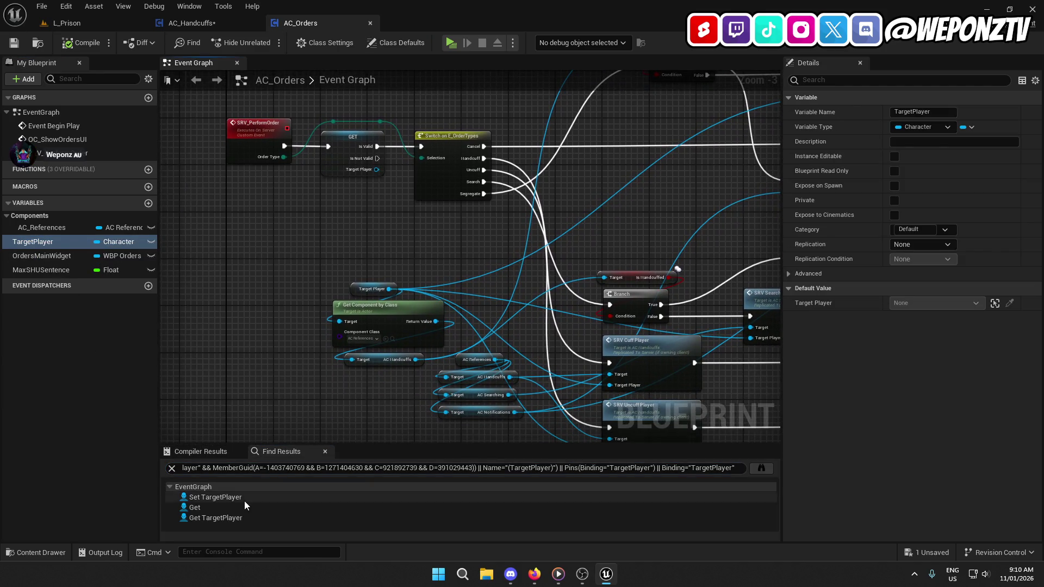
Step: Inspect the Set TargetPlayer, Toggle Orders and OC_ShowOrdersUI nodes
left_click_drag(268, 354, 248, 357)
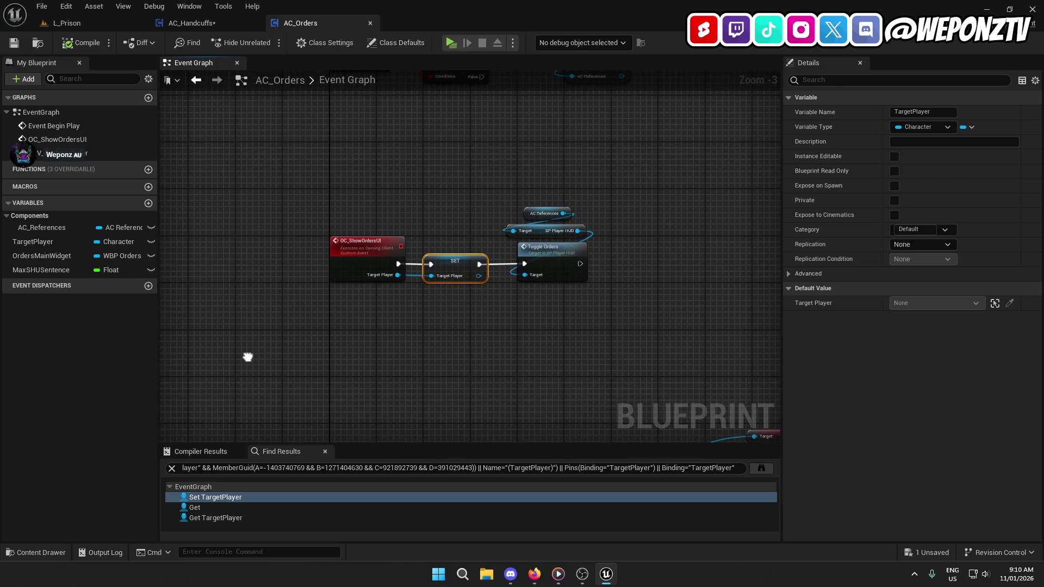
left_click(526, 266)
left_click(484, 346)
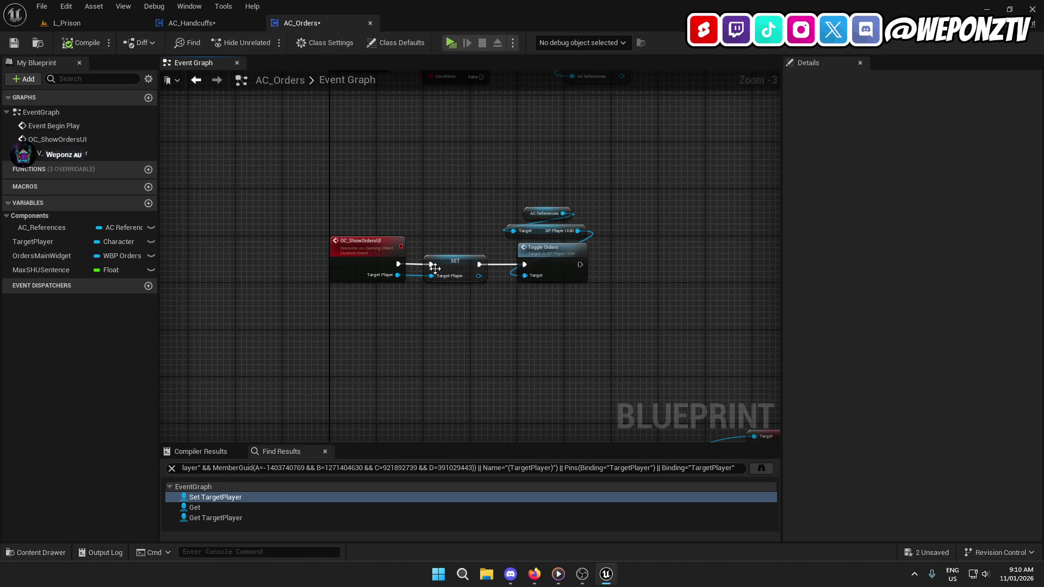
left_click(451, 270)
left_click(332, 263, "ctrl")
left_click(536, 292)
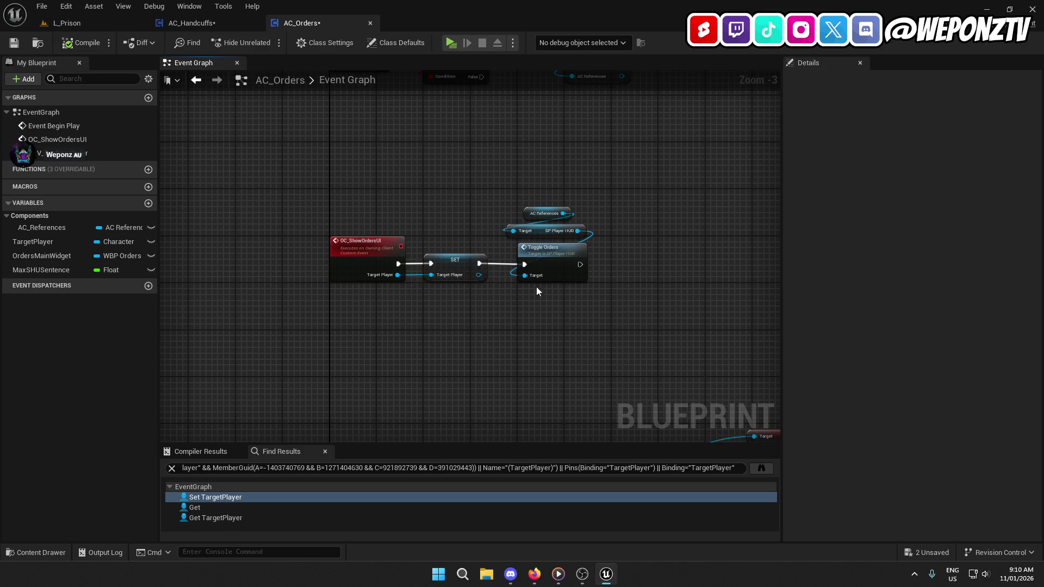
left_click(586, 248)
left_click(455, 261, "ctrl")
mouse_move(480, 327)
left_mouse_down()
mouse_move(489, 229)
mouse_move(408, 94)
mouse_move(359, 73)
left_mouse_up()
Step: Review the cuff, uncuff and search order logic, then open SRV_UncuffPlayer in AC_Handcuffs
mouse_move(435, 305)
left_mouse_down()
mouse_move(434, 238)
mouse_move(314, 153)
left_mouse_up()
left_click_drag(166, 114, 242, 151)
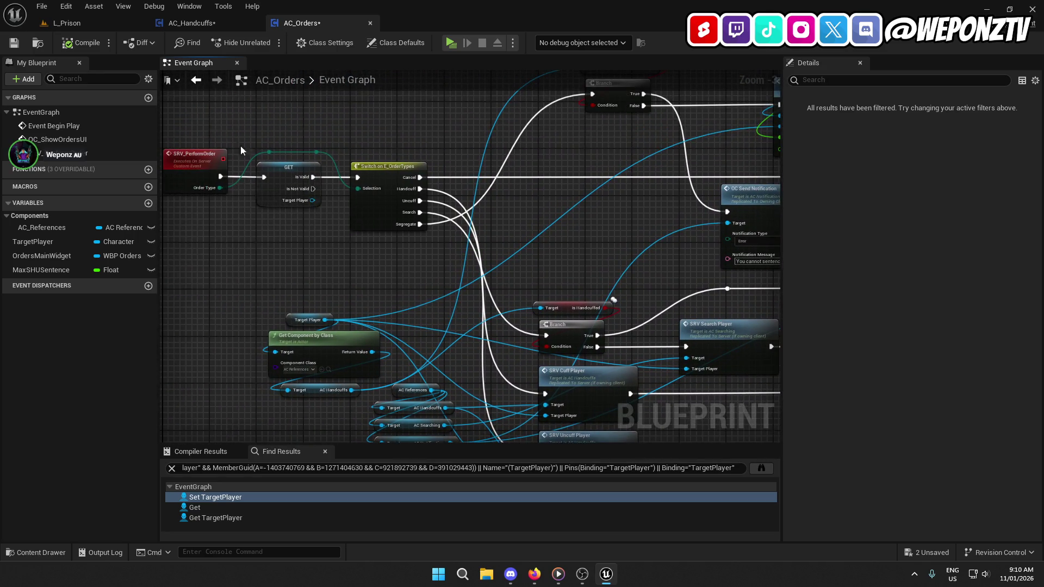
left_click(281, 189)
left_click(202, 173)
left_click_drag(357, 287, 149, 176)
left_click_drag(414, 218, 206, 259)
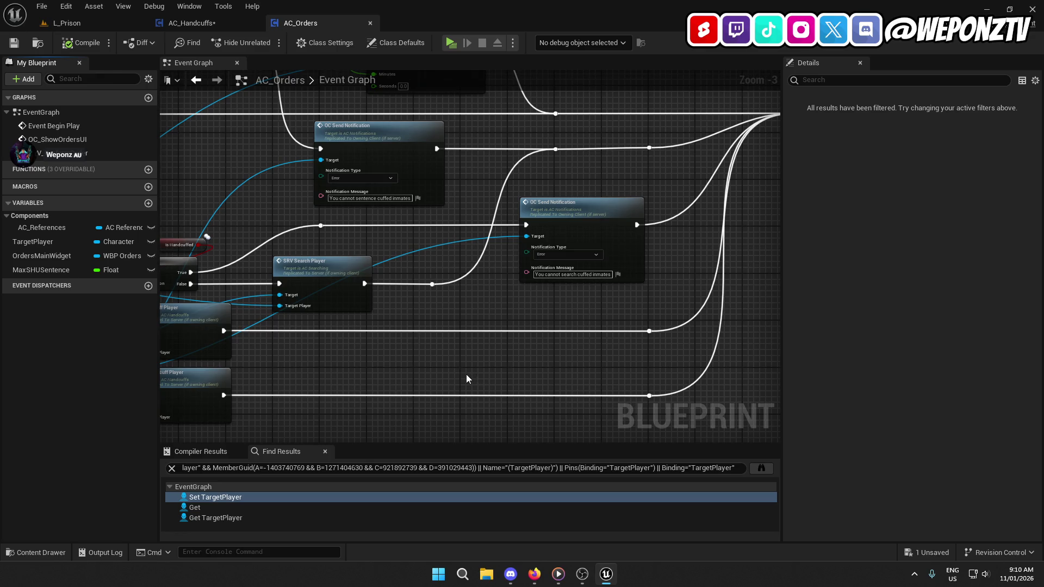
mouse_move(456, 375)
left_mouse_down()
mouse_move(697, 352)
mouse_move(805, 436)
mouse_move(921, 471)
mouse_move(798, 331)
left_mouse_up()
double_click(534, 330)
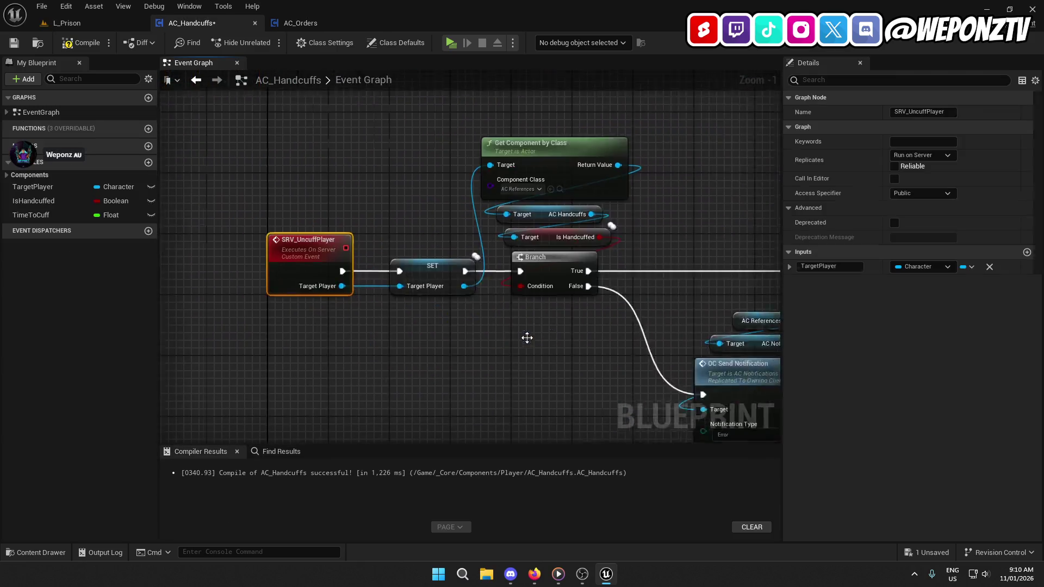
Step: Review the interact timer nodes and jump to the MC_PlayUncuffAnimations montage nodes in AC_Handcuffs
left_click_drag(707, 326, 185, 319)
left_click_drag(688, 188, 1030, 157)
mouse_move(1015, 304)
left_mouse_down()
mouse_move(776, 364)
mouse_move(425, 367)
left_mouse_up()
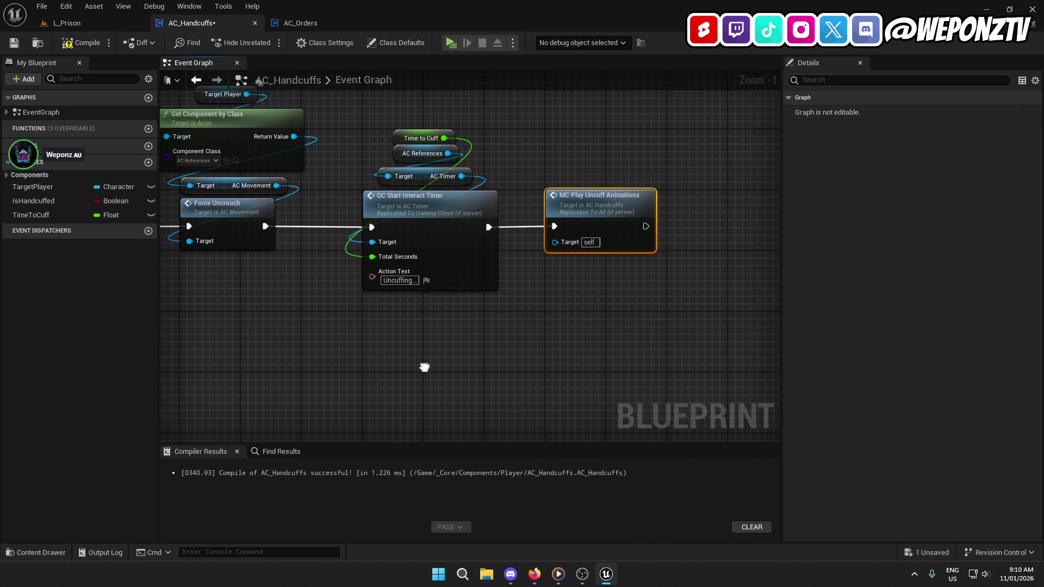
left_click(427, 205)
double_click(580, 200)
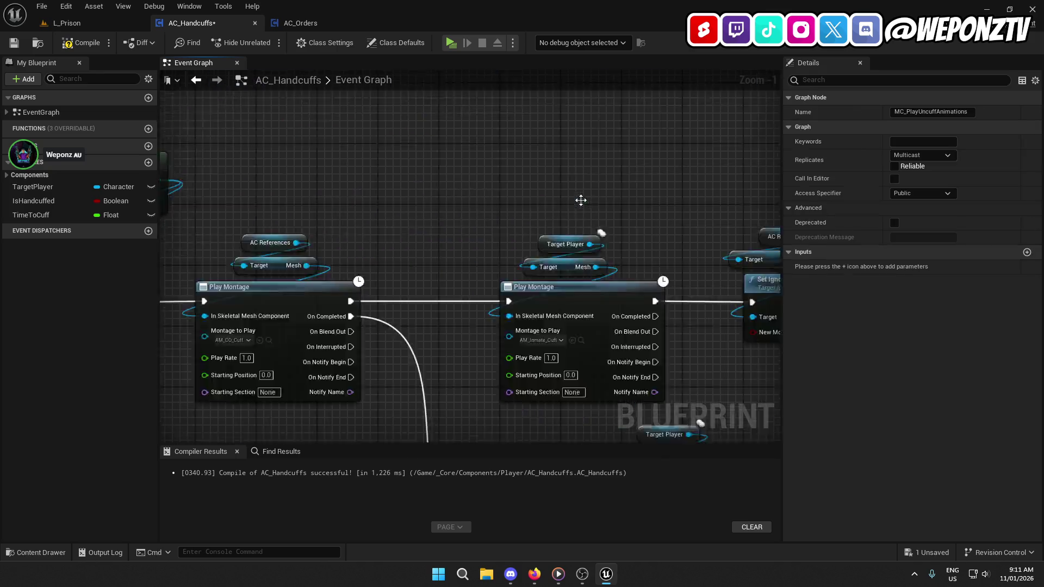
mouse_move(581, 200)
left_mouse_down()
mouse_move(429, 185)
mouse_move(325, 196)
mouse_move(147, 240)
mouse_move(406, 257)
mouse_move(339, 250)
left_mouse_up()
left_click(362, 195)
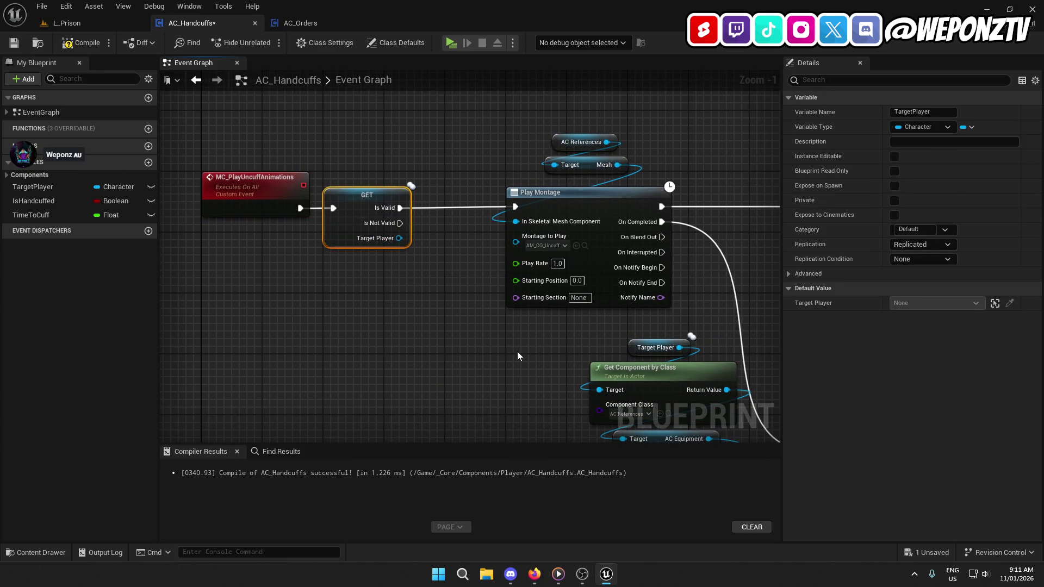
Step: Inspect the Remove Equipment, Play Montage, Is Valid and Ignore Move Input nodes in the uncuff graph
mouse_move(501, 349)
left_mouse_down()
mouse_move(199, 356)
mouse_move(163, 283)
mouse_move(108, 234)
mouse_move(189, 252)
left_mouse_up()
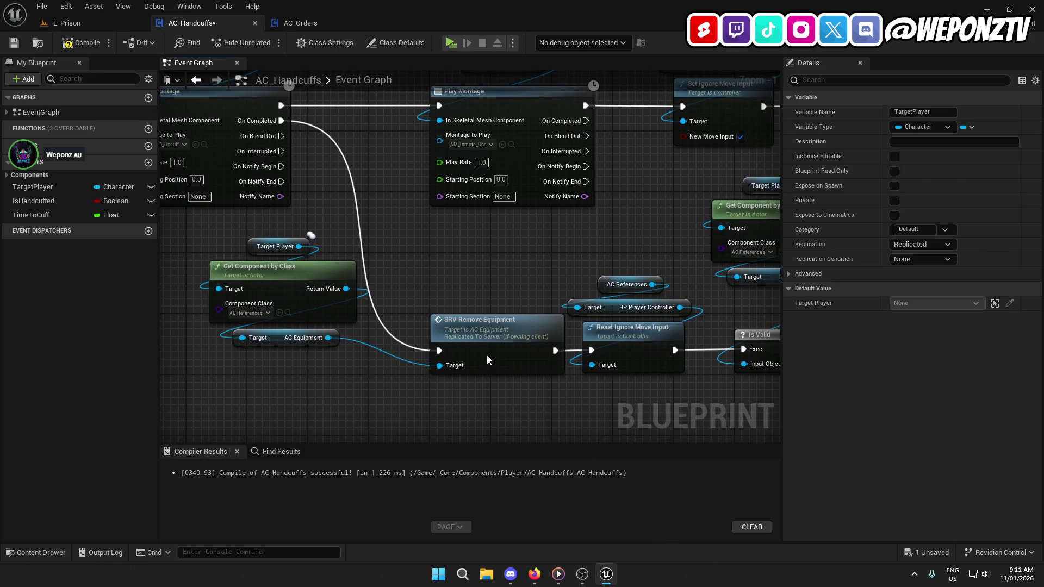
left_click(488, 360)
mouse_move(447, 202)
left_mouse_down()
mouse_move(484, 250)
mouse_move(649, 372)
left_mouse_up()
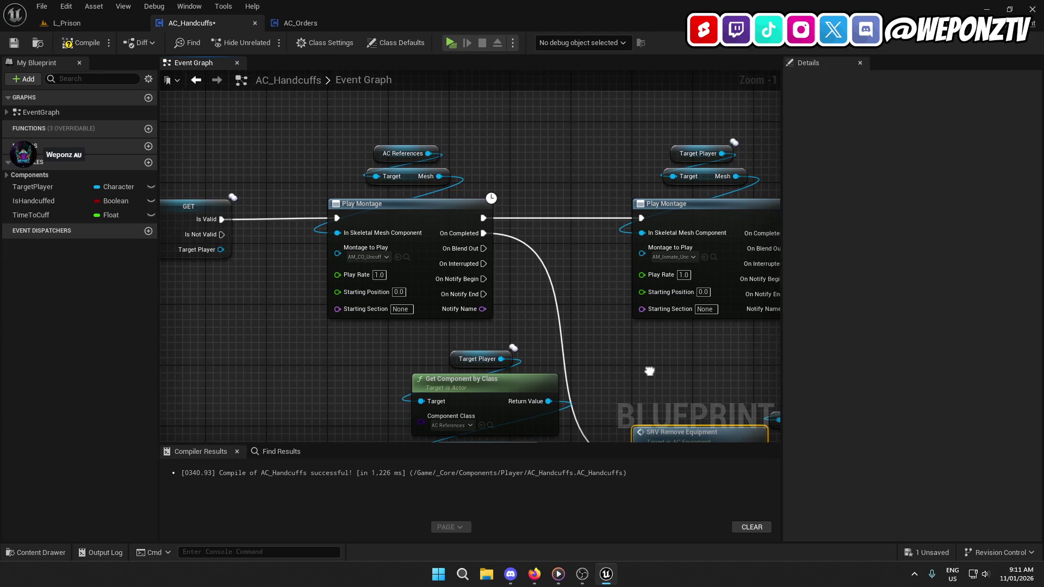
mouse_move(650, 371)
left_mouse_down()
mouse_move(504, 331)
mouse_move(299, 226)
mouse_move(214, 210)
mouse_move(37, 231)
left_mouse_up()
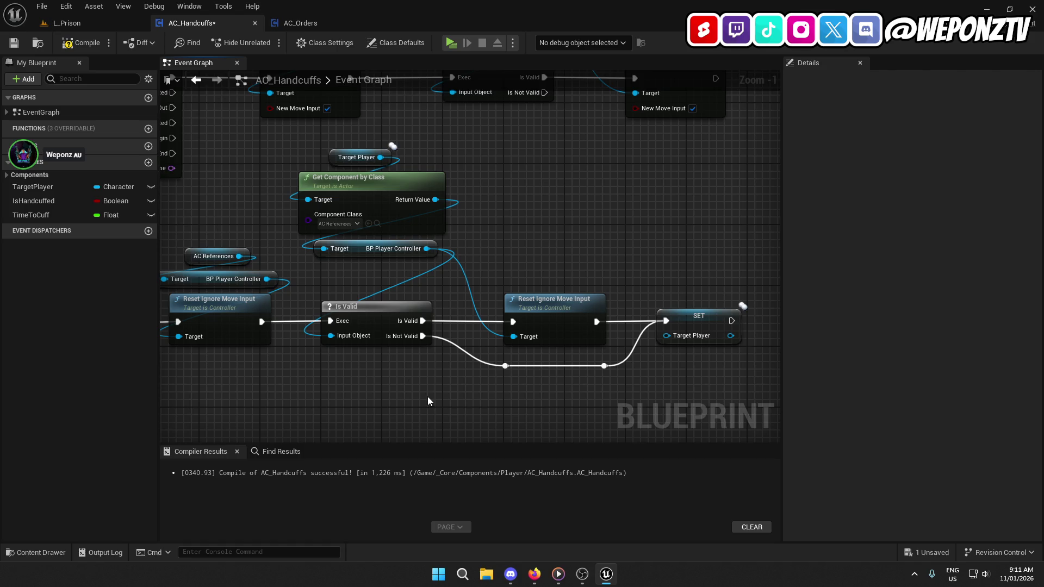
left_click_drag(373, 191, 340, 152)
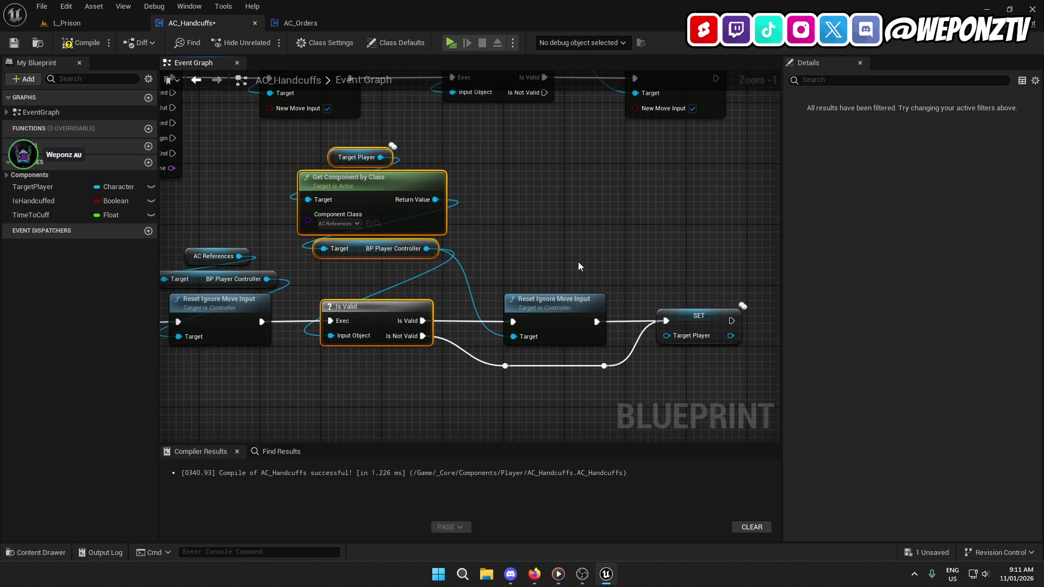
left_click_drag(579, 261, 452, 322)
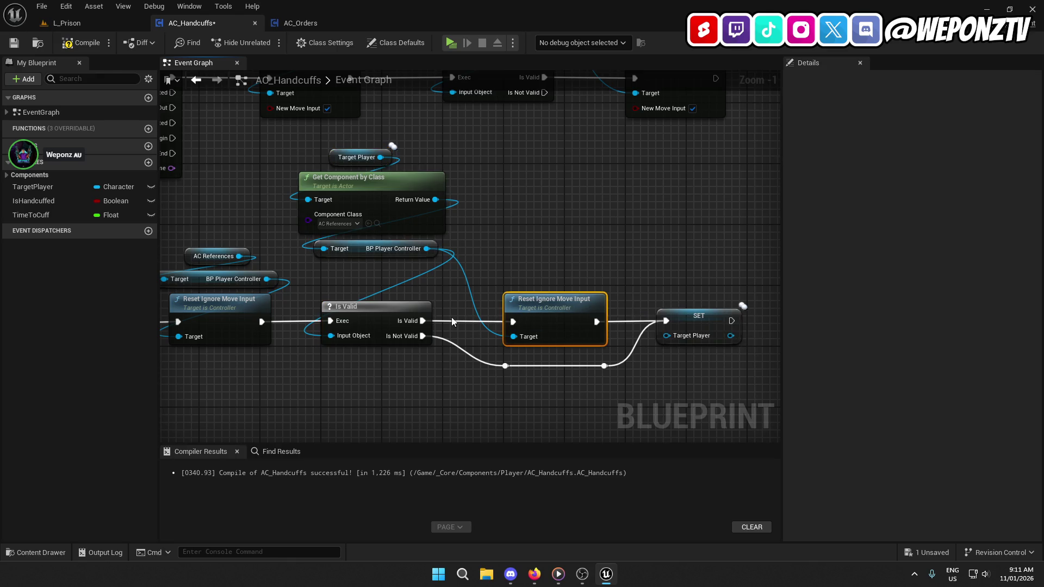
left_click(379, 314)
mouse_move(637, 217)
left_mouse_down()
mouse_move(545, 250)
mouse_move(415, 326)
mouse_move(504, 384)
mouse_move(685, 336)
mouse_move(744, 273)
left_mouse_up()
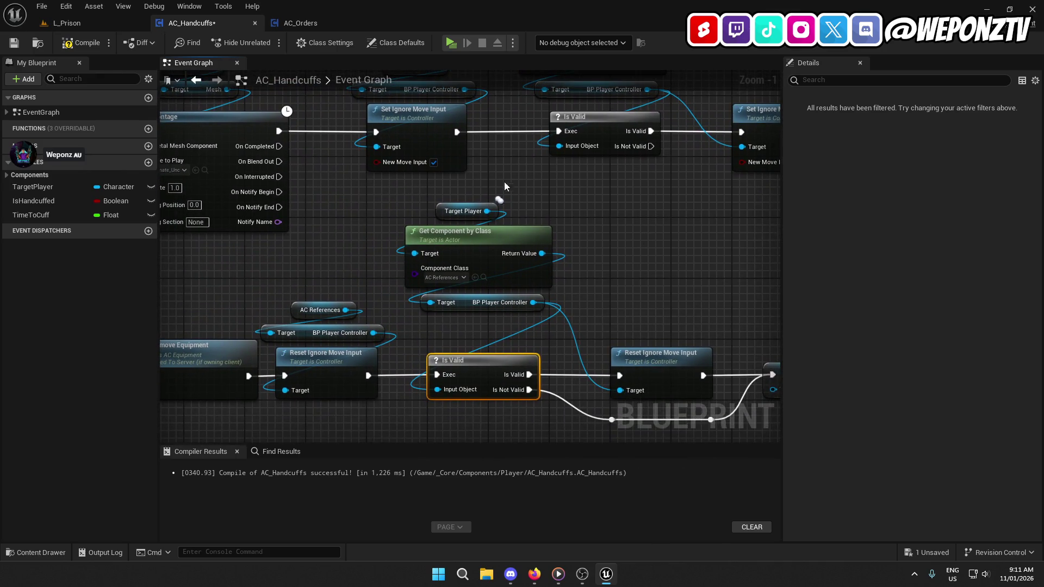
Step: Break the Set and Reset Ignore Move Input links to Is Valid, then return to L_Prison
right_click(461, 137)
left_click(495, 169)
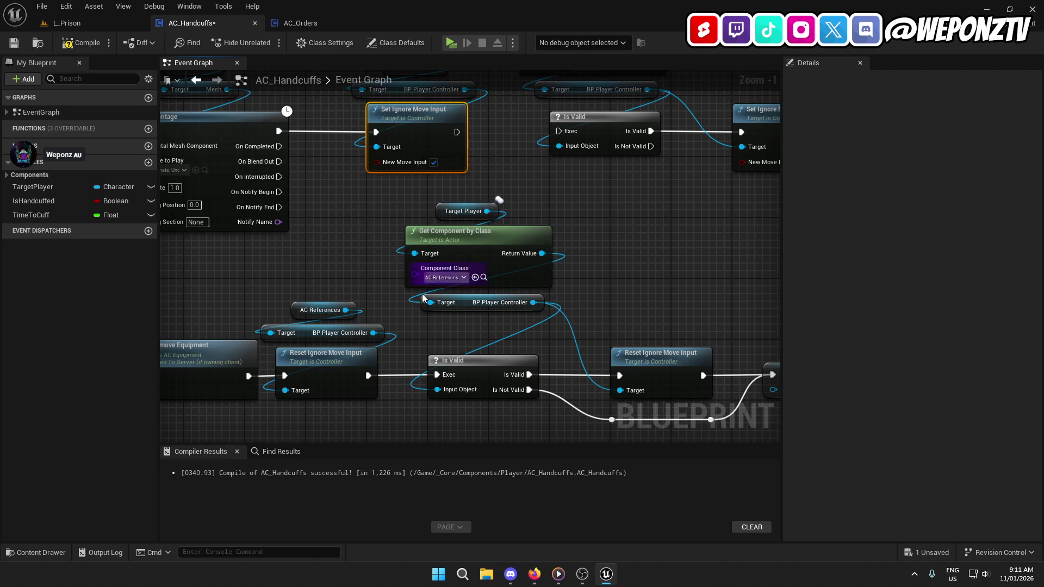
right_click(368, 376)
left_click(397, 412)
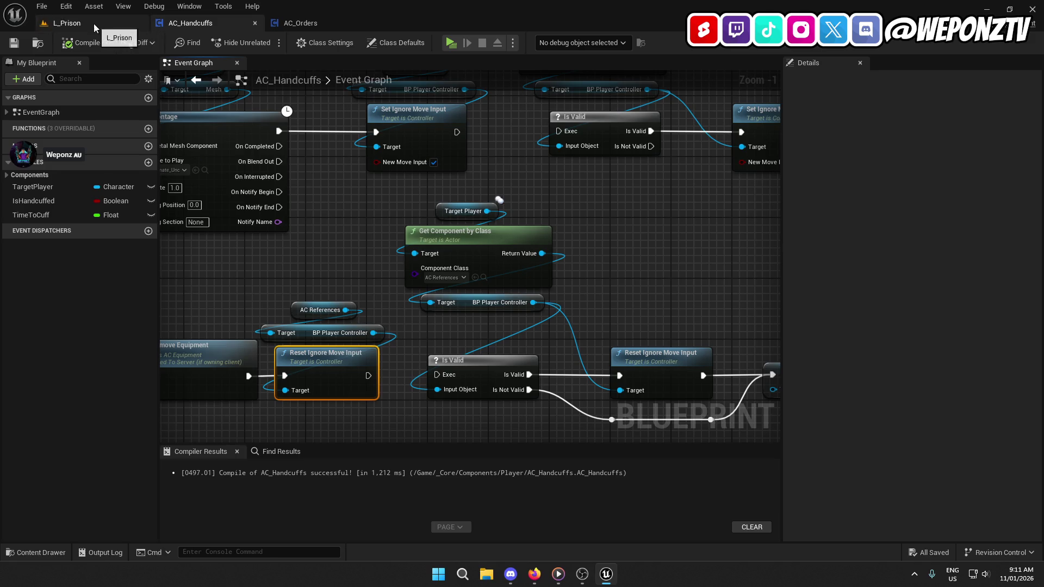
left_click(94, 24)
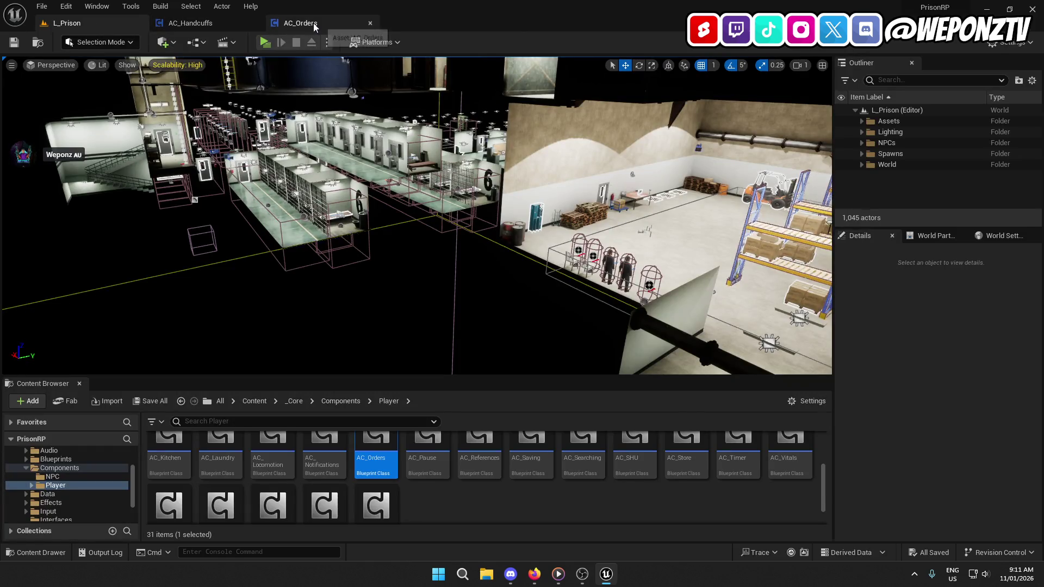
left_click(313, 23)
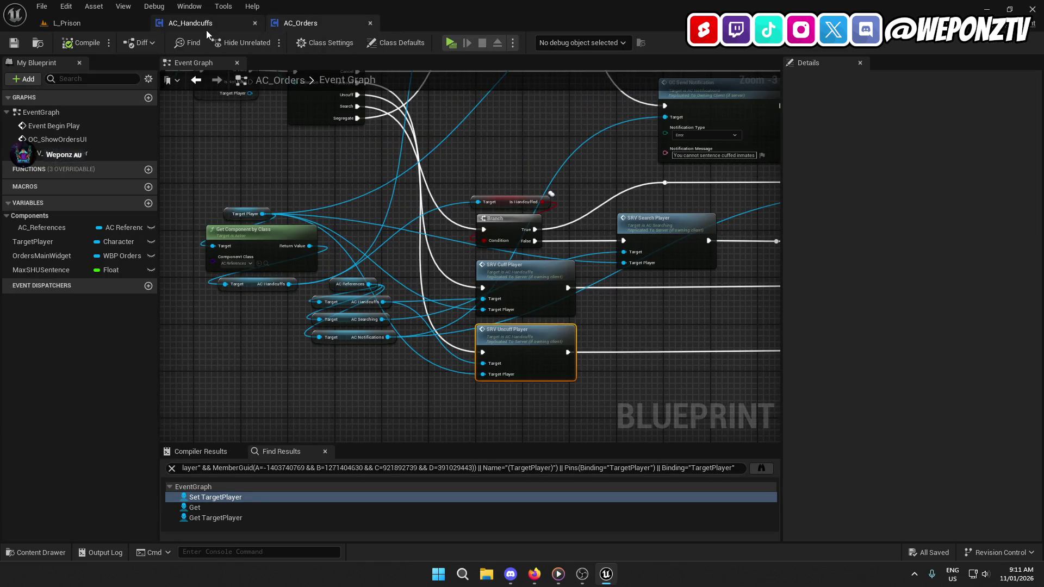
left_click(207, 29)
left_click(104, 20)
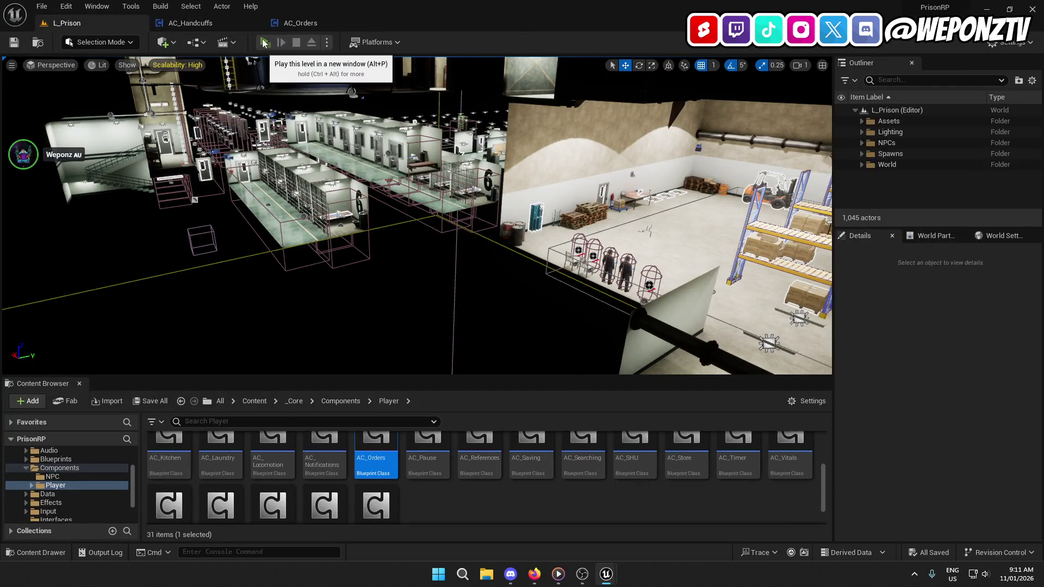
left_click(265, 43)
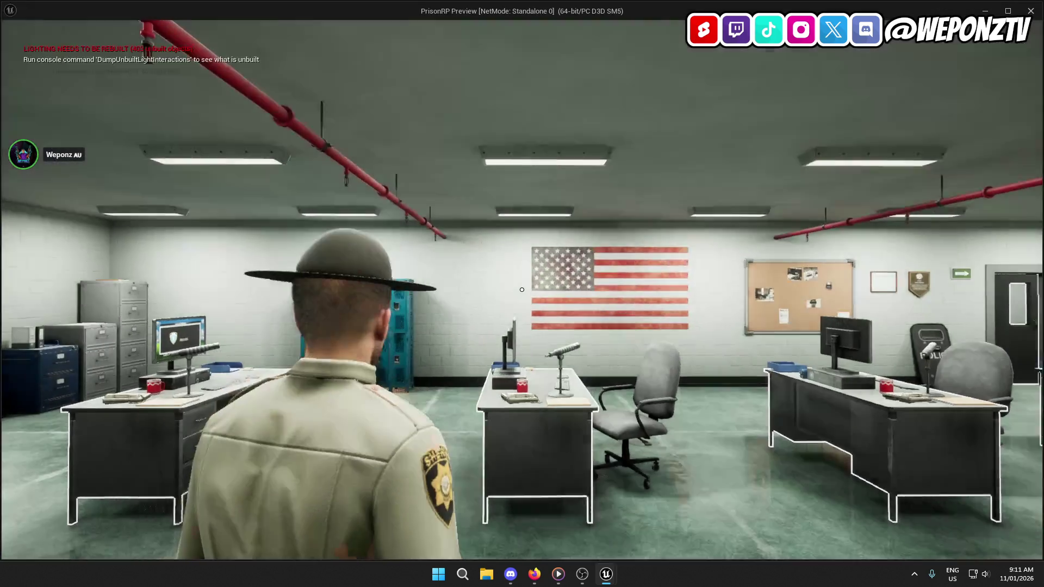
key("w")
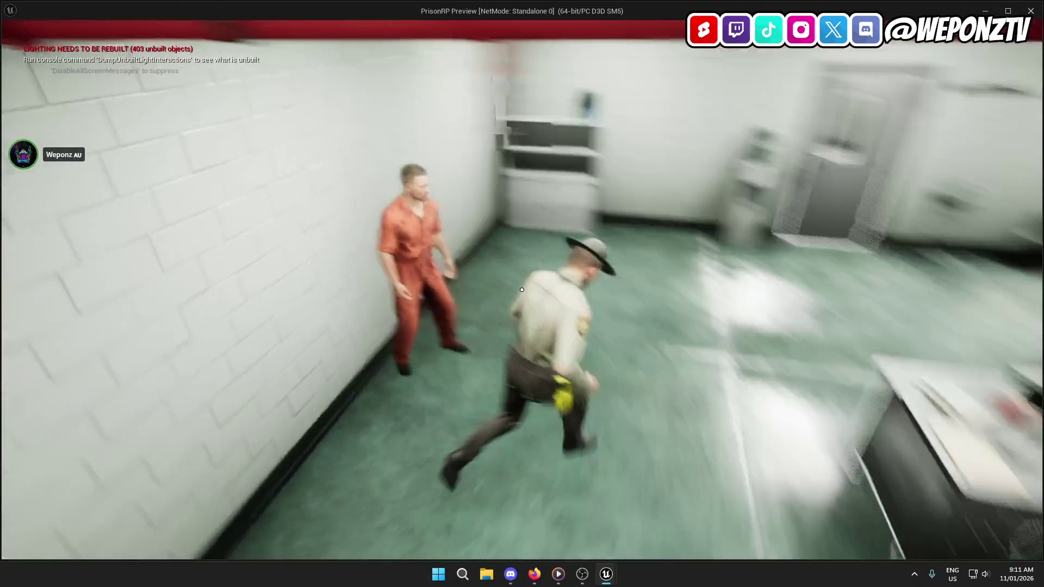
key("f")
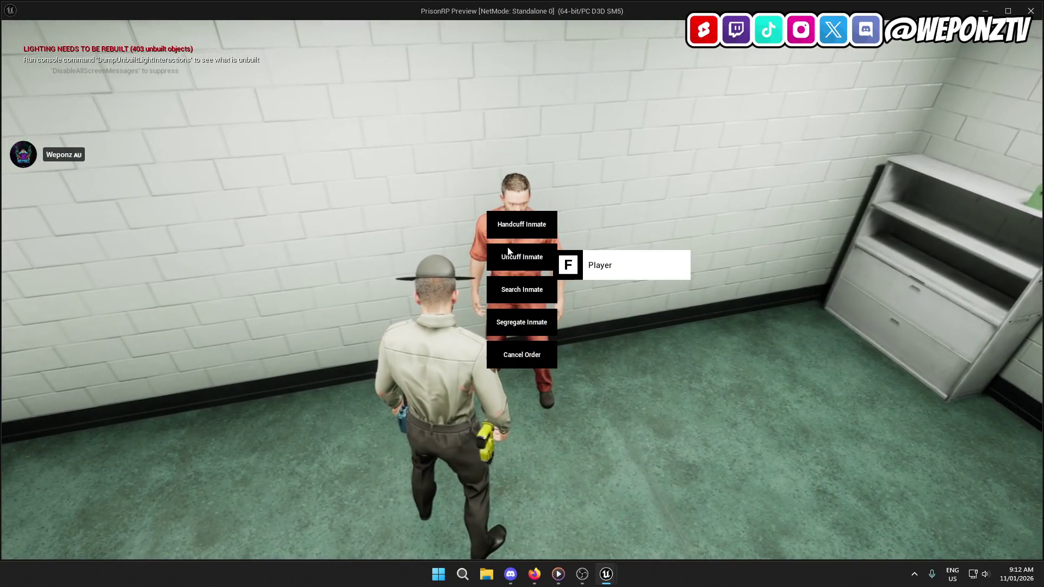
left_click(514, 222)
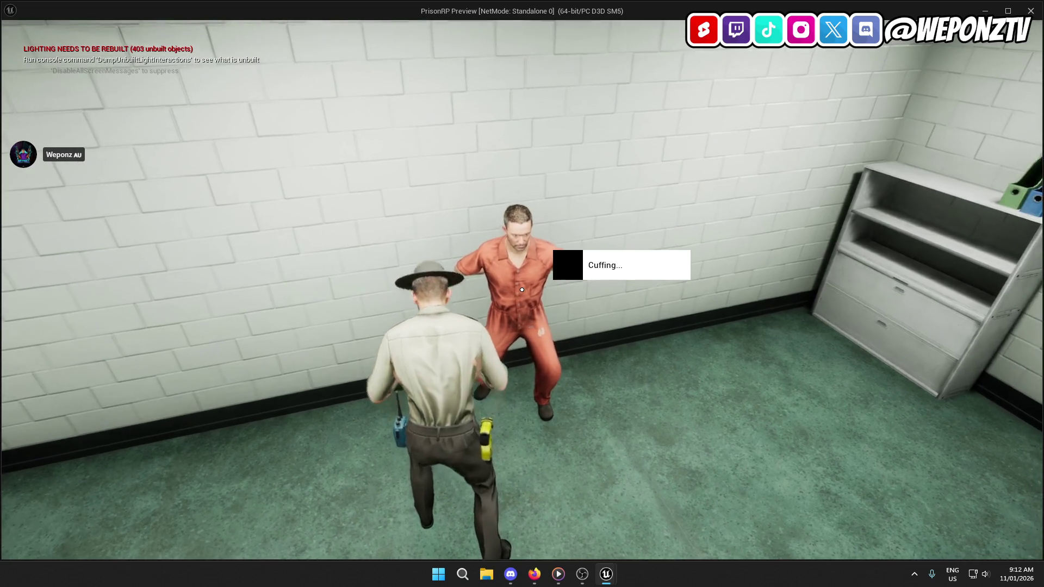
key("f")
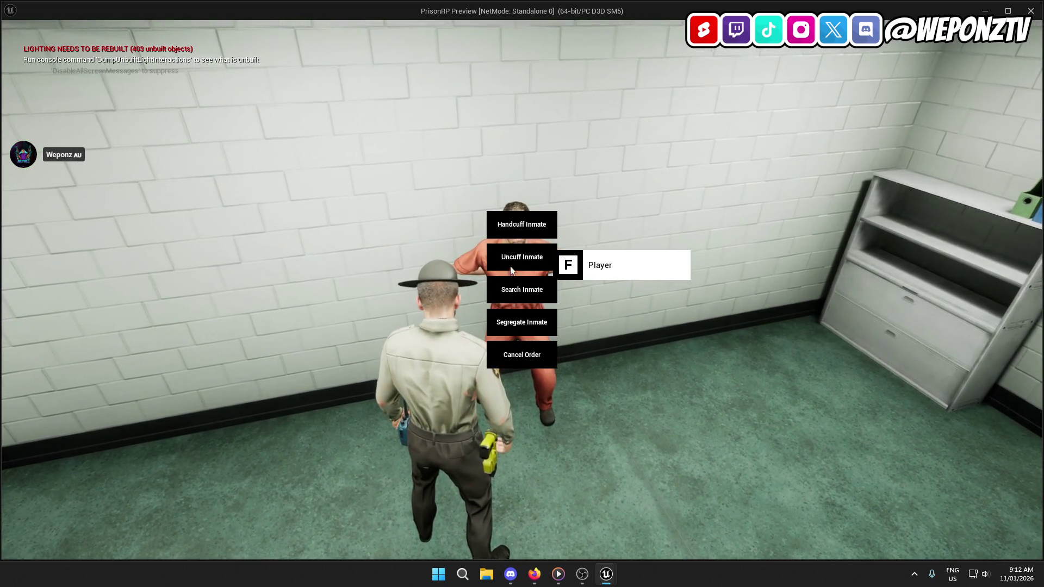
left_click(514, 250)
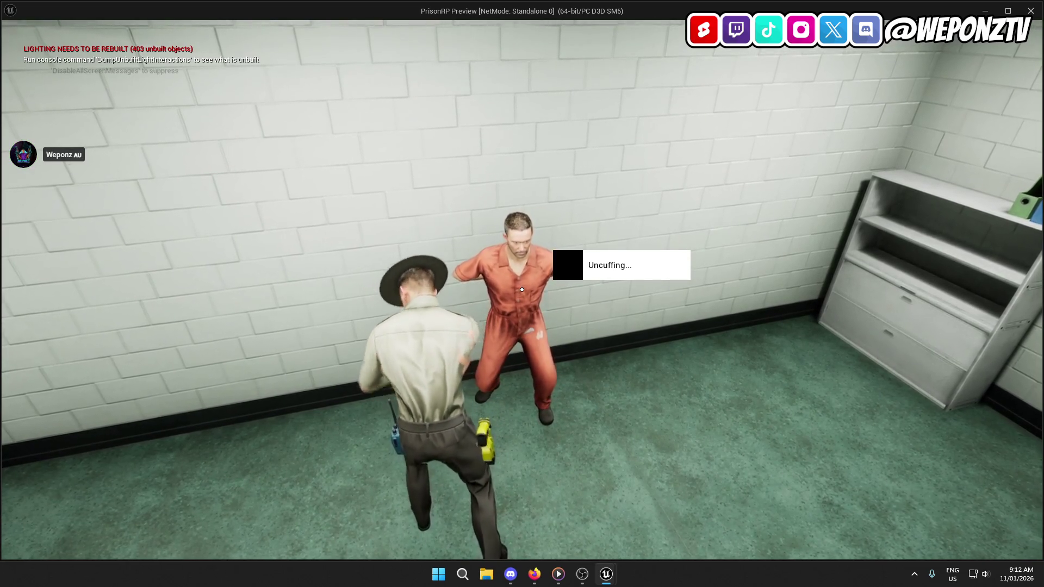
key("Escape")
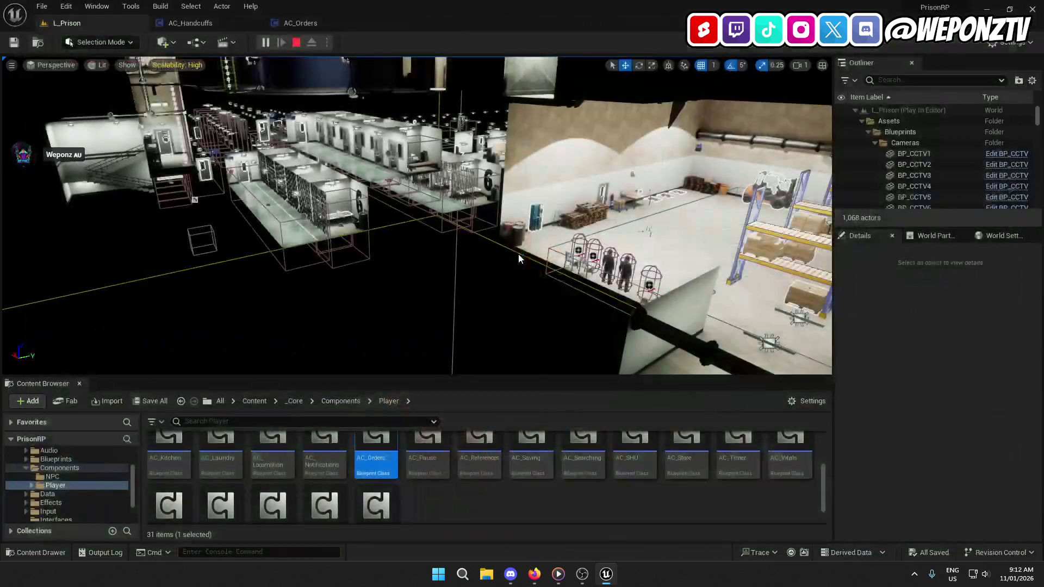
Step: Wire Reset Ignore Move Input into the Is Valid check and compile and save AC_Handcuffs
left_click(313, 25)
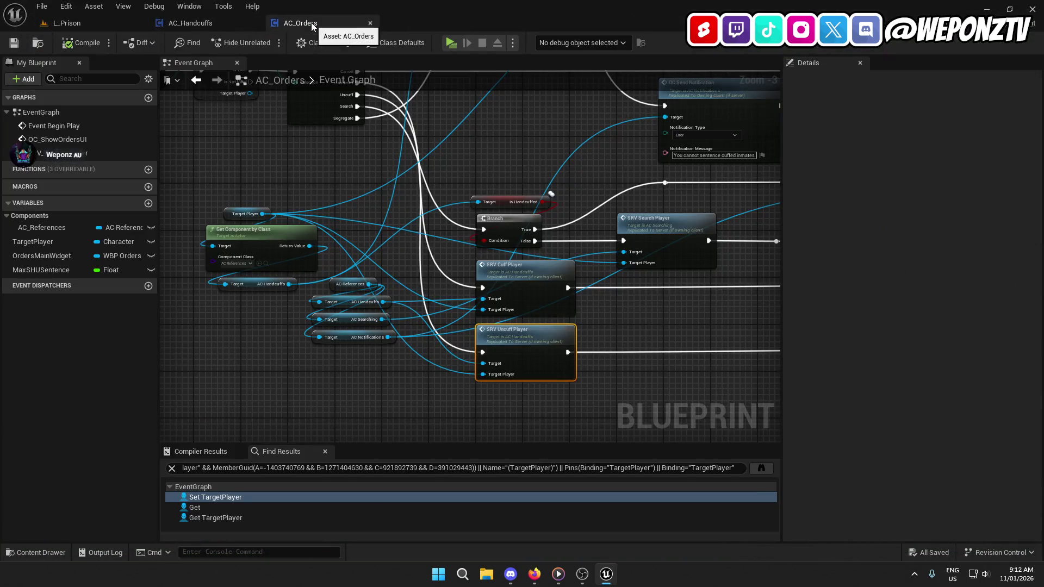
left_click(190, 23)
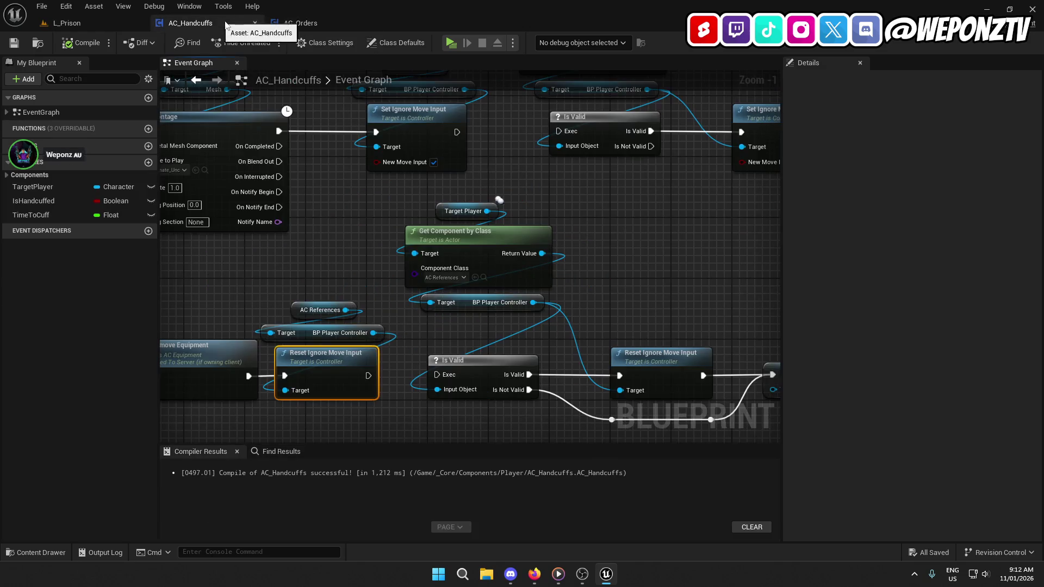
left_click_drag(363, 378, 437, 375)
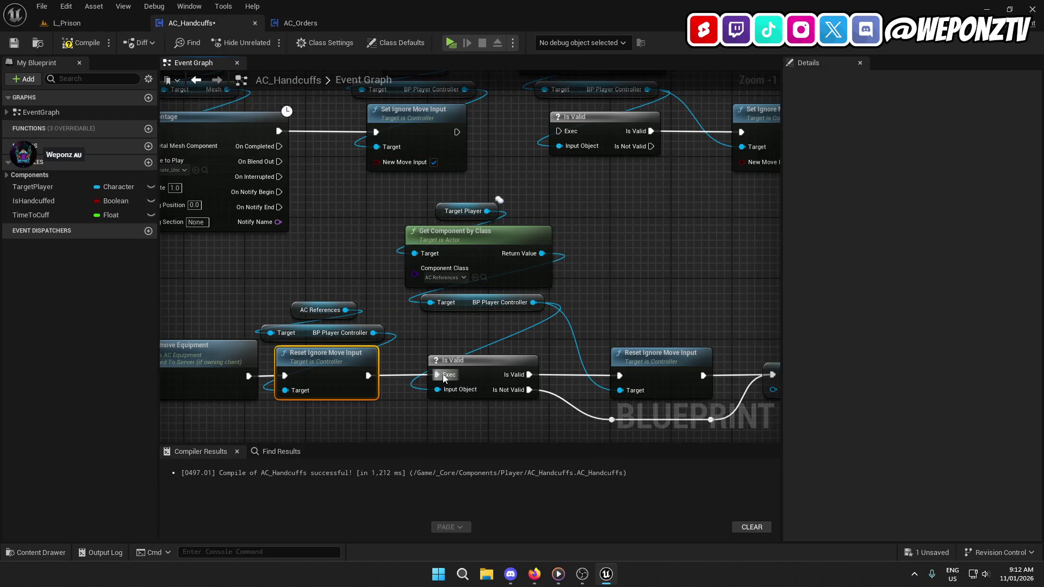
left_click_drag(459, 133, 559, 131)
mouse_move(288, 243)
left_mouse_down()
mouse_move(490, 221)
mouse_move(585, 193)
mouse_move(680, 336)
left_mouse_up()
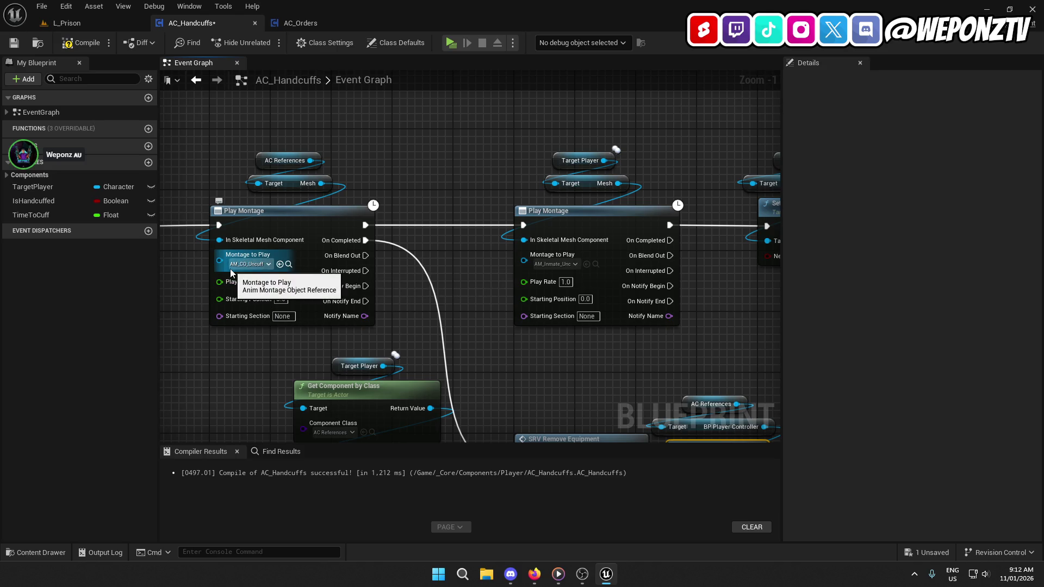
mouse_move(237, 403)
left_mouse_down()
mouse_move(566, 390)
mouse_move(106, 344)
mouse_move(123, 341)
left_mouse_up()
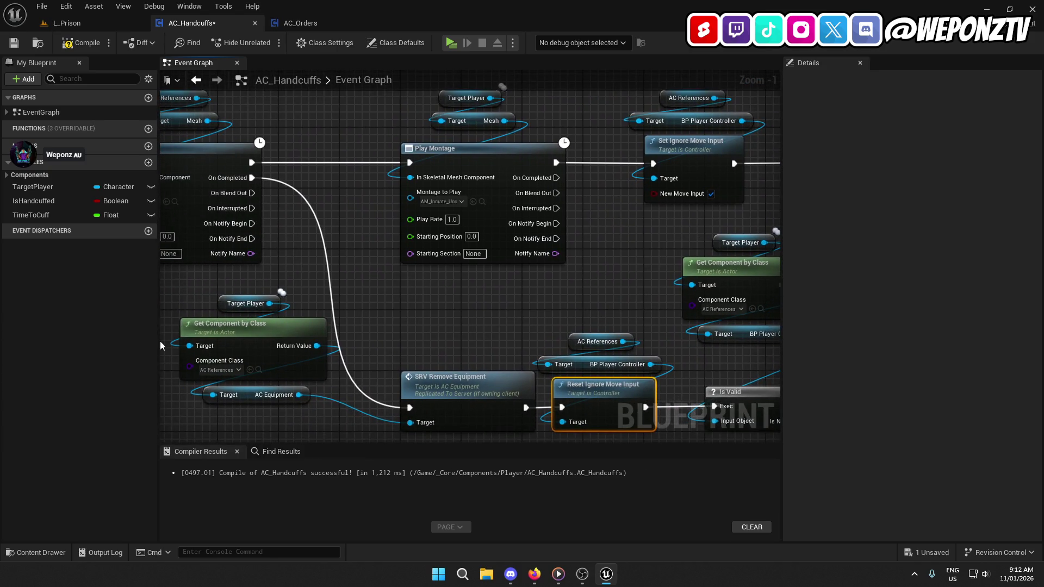
mouse_move(646, 268)
left_mouse_down()
mouse_move(422, 335)
mouse_move(202, 337)
mouse_move(662, 278)
left_mouse_up()
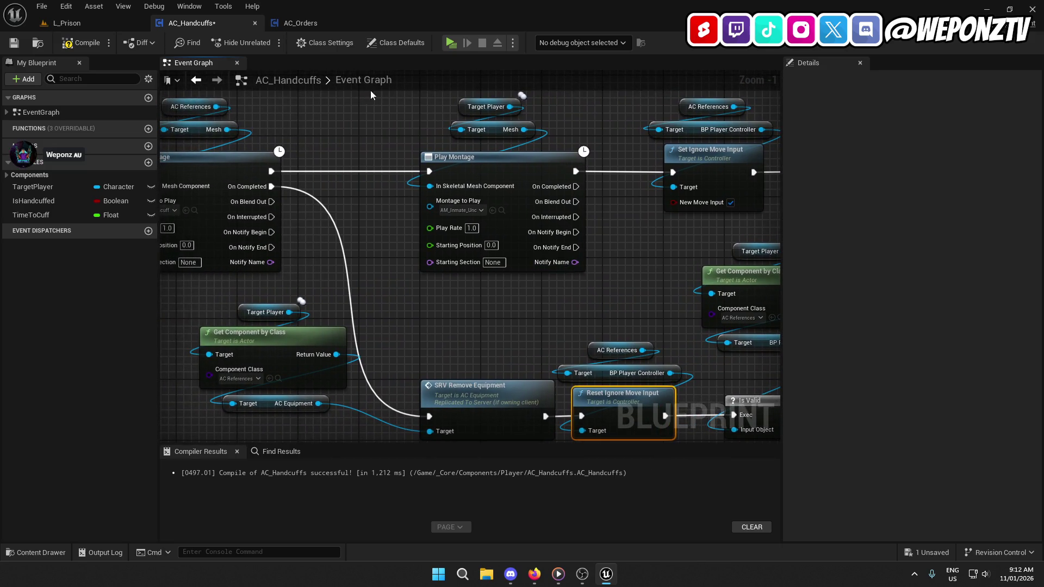
left_click(13, 43)
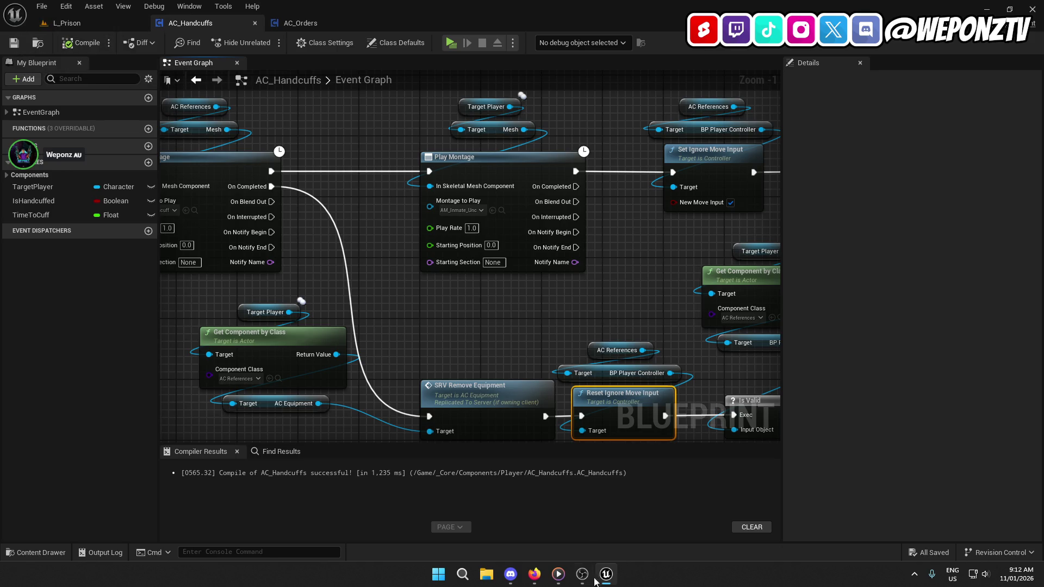
Step: Open Bugs.txt from Desktop > Unreal Projects > PrisonRP in Notepad
left_click(487, 575)
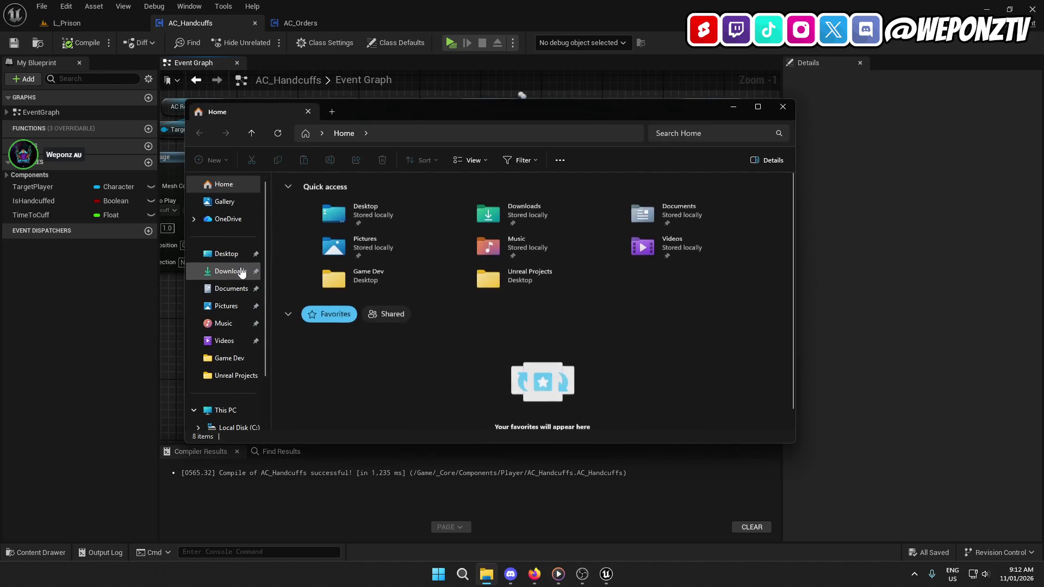
left_click(227, 254)
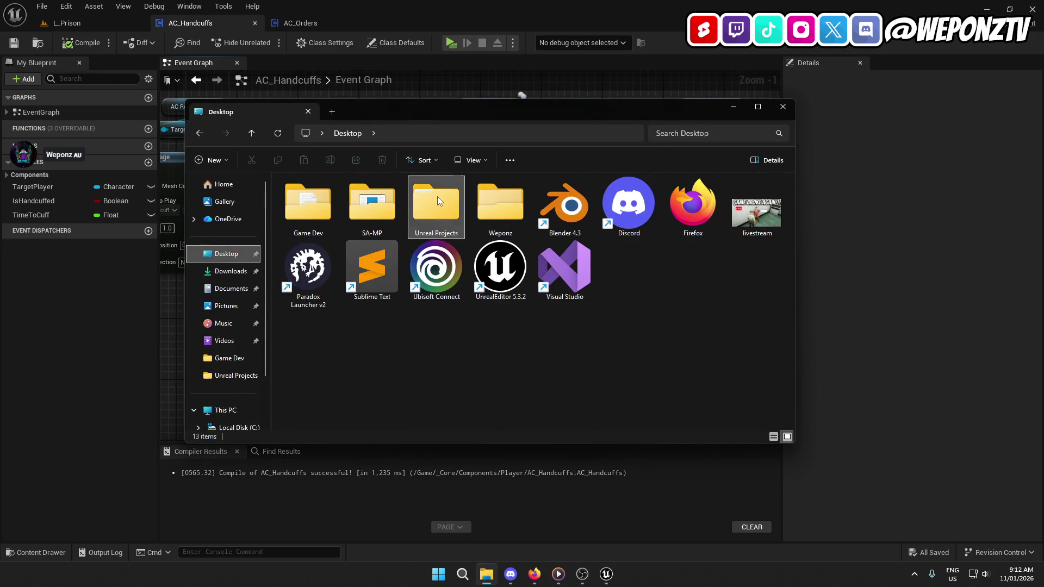
double_click(437, 197)
double_click(347, 208)
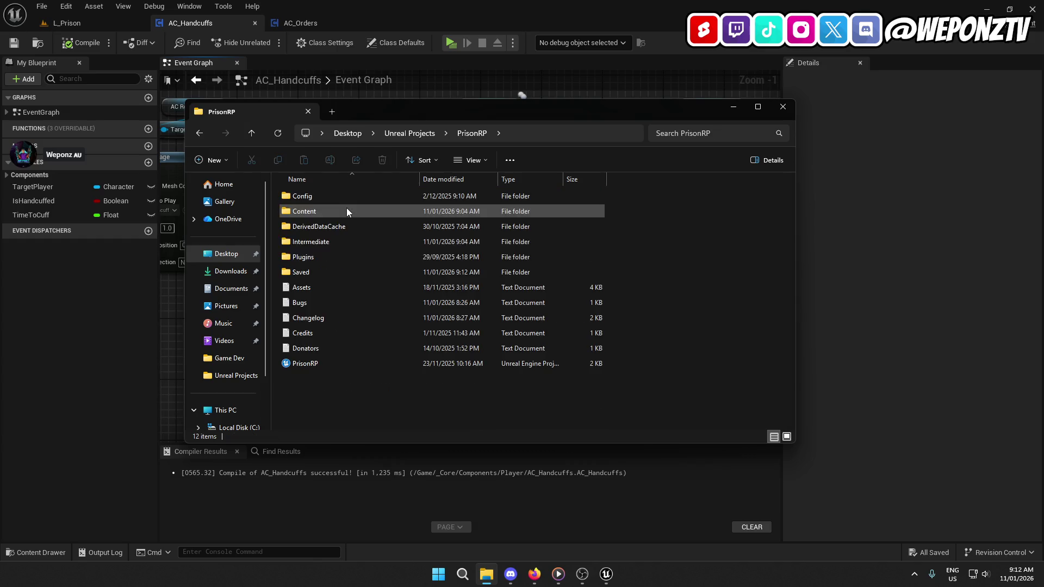
double_click(331, 303)
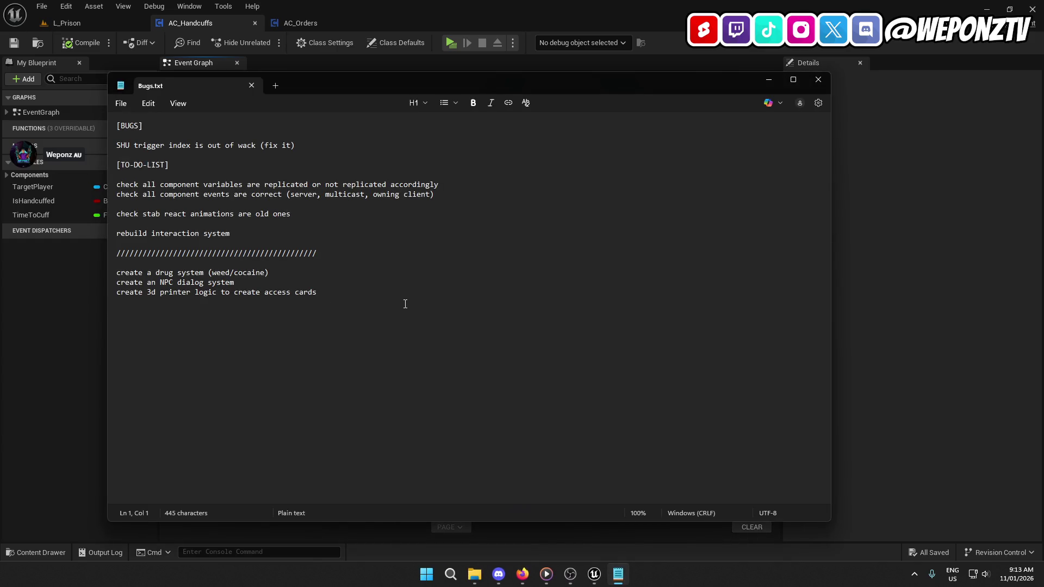
Step: Delete the 'rebuild interaction system' line and its leftover empty line
left_click_drag(372, 291, 51, 273)
left_click_drag(238, 235, 116, 234)
key("BackSpace")
key("BackSpace")
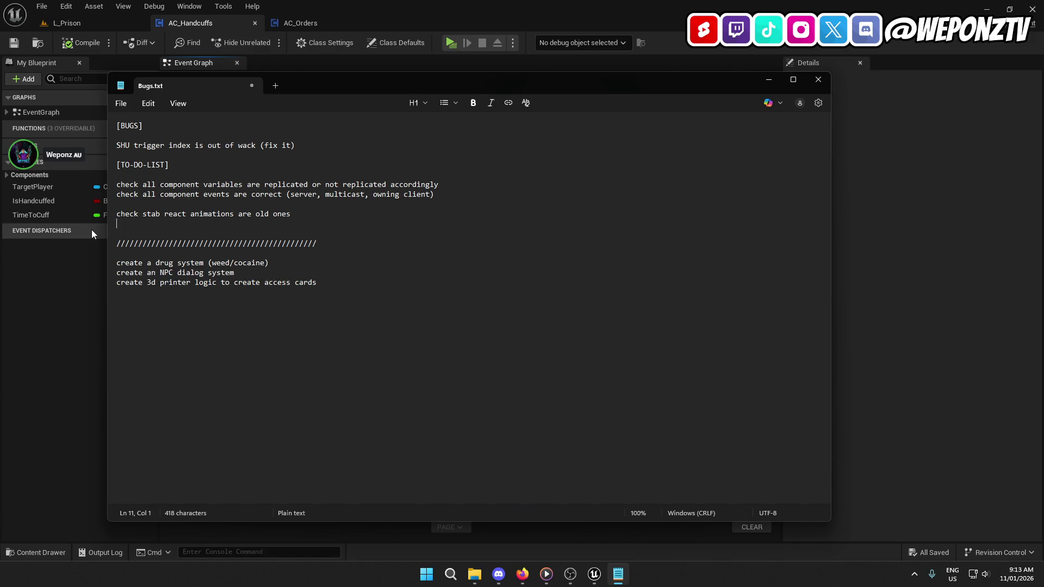
key("BackSpace")
Step: Review the remaining to-do items and select the two component-check lines
left_click(238, 196)
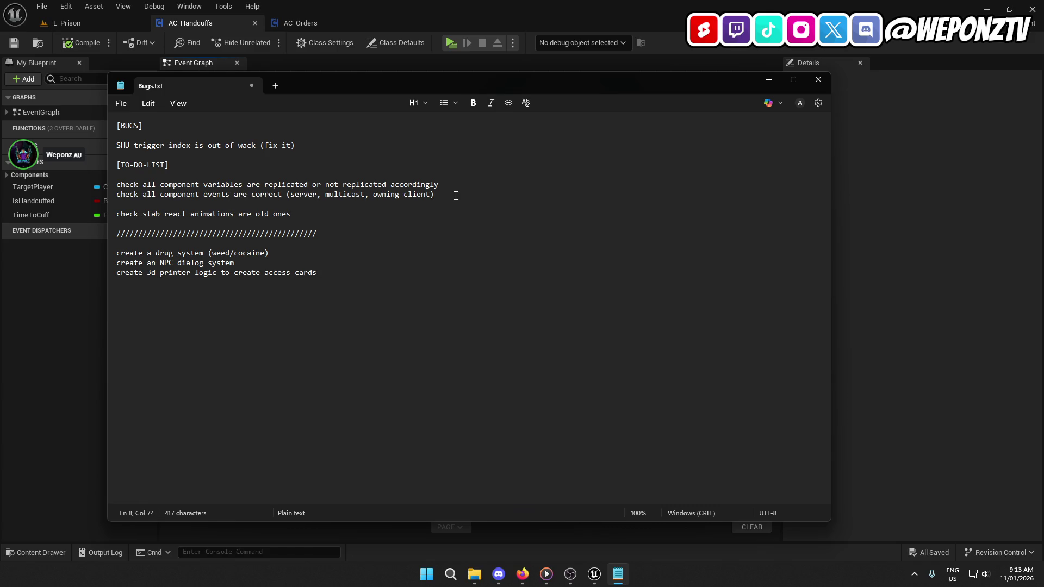
left_click(303, 213)
left_click(302, 142)
mouse_move(440, 197)
left_mouse_down()
mouse_move(142, 196)
mouse_move(117, 185)
left_mouse_up()
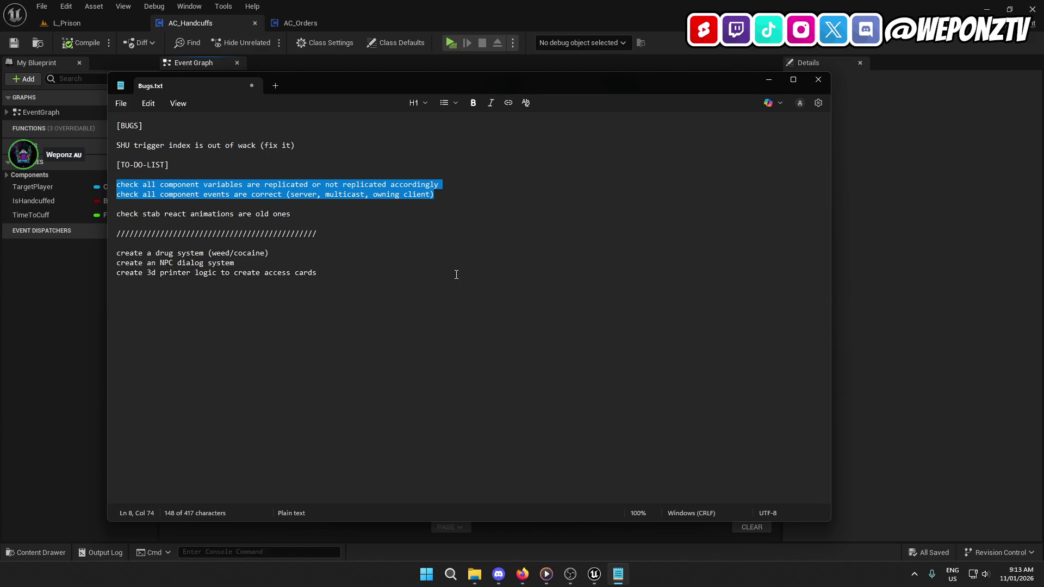
Step: Look over the component-events to-do in Bugs.txt, then return to Unreal and close AC_Handcuffs
mouse_move(458, 196)
left_mouse_down()
mouse_move(164, 215)
mouse_move(155, 206)
mouse_move(282, 256)
mouse_move(185, 186)
mouse_move(100, 198)
left_mouse_up()
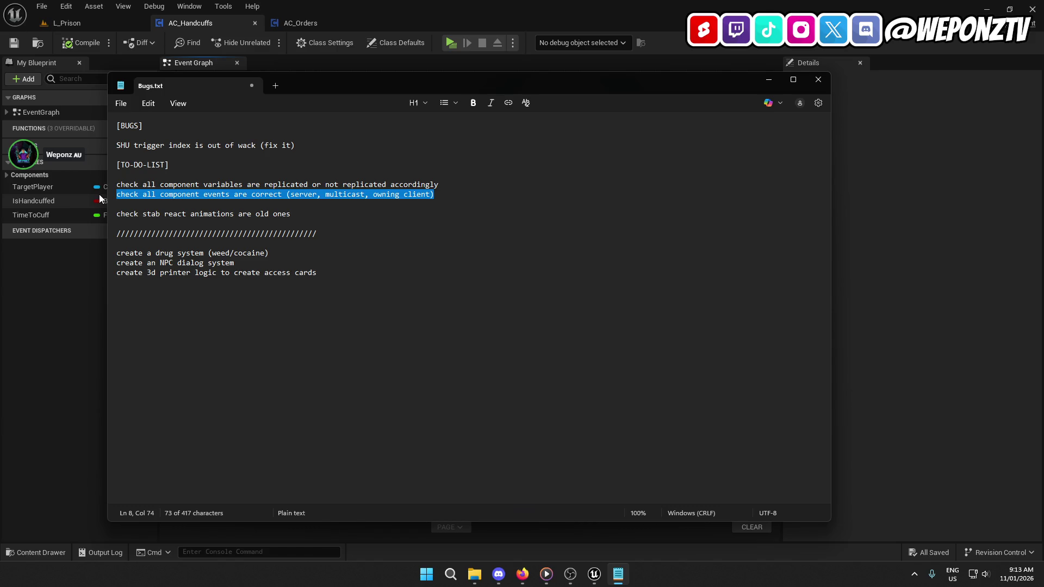
left_click(445, 201)
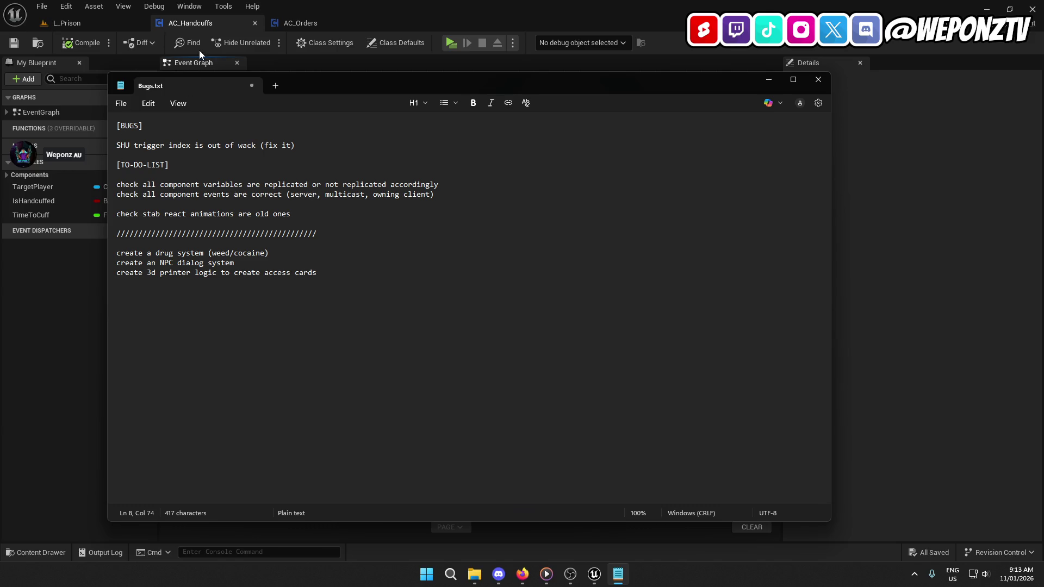
left_click(334, 25)
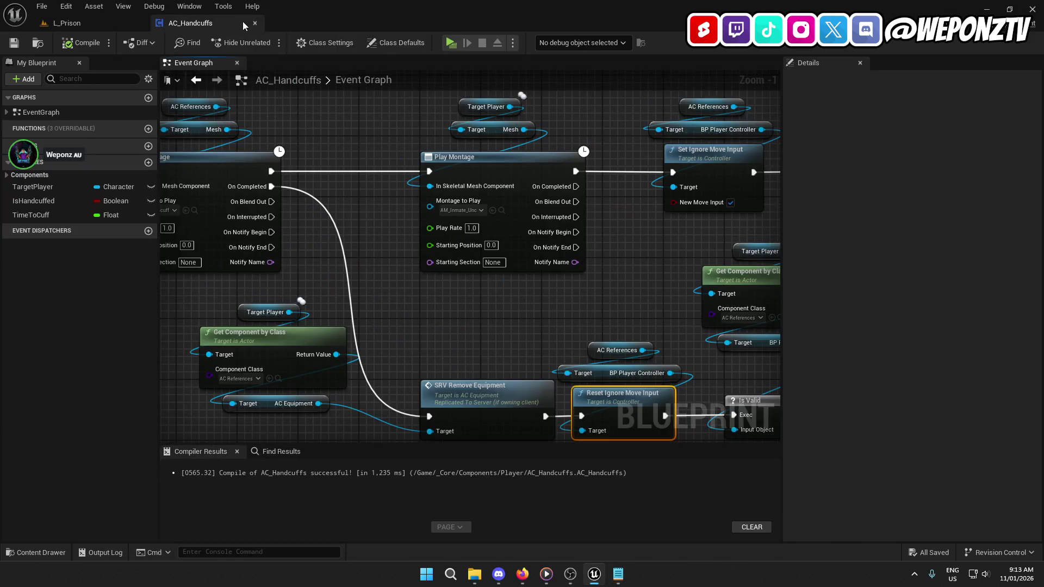
left_click(255, 23)
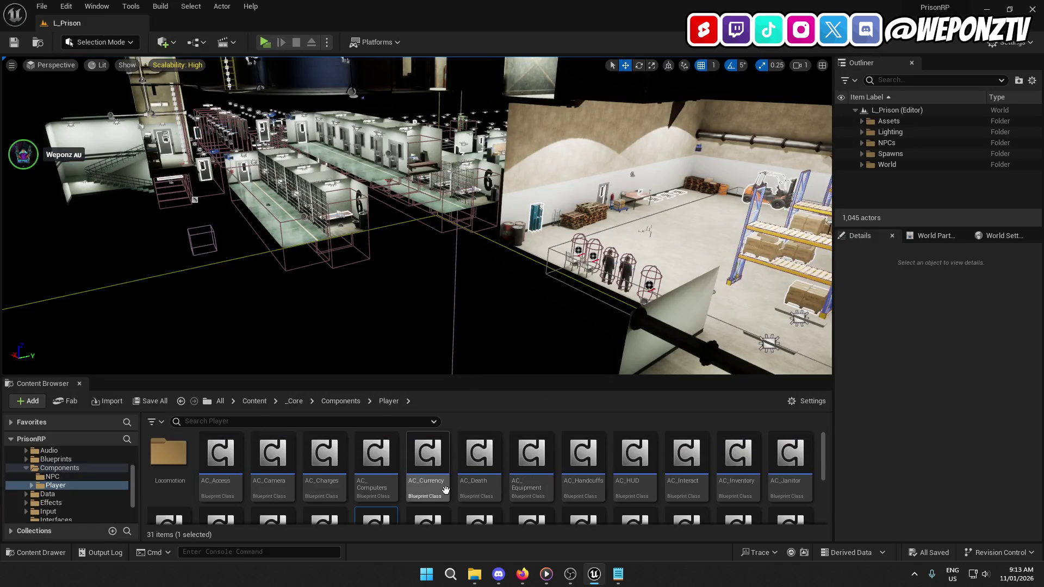
Step: Open the Locomotion folder and the AC_Ladder Blueprint, viewing its Begin Play and Tick nodes
double_click(169, 454)
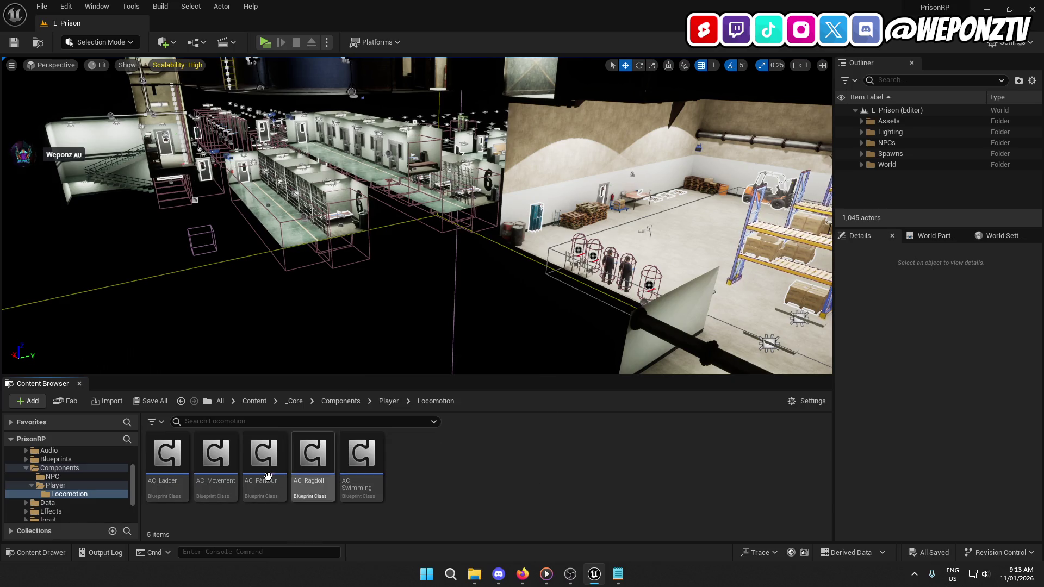
double_click(166, 456)
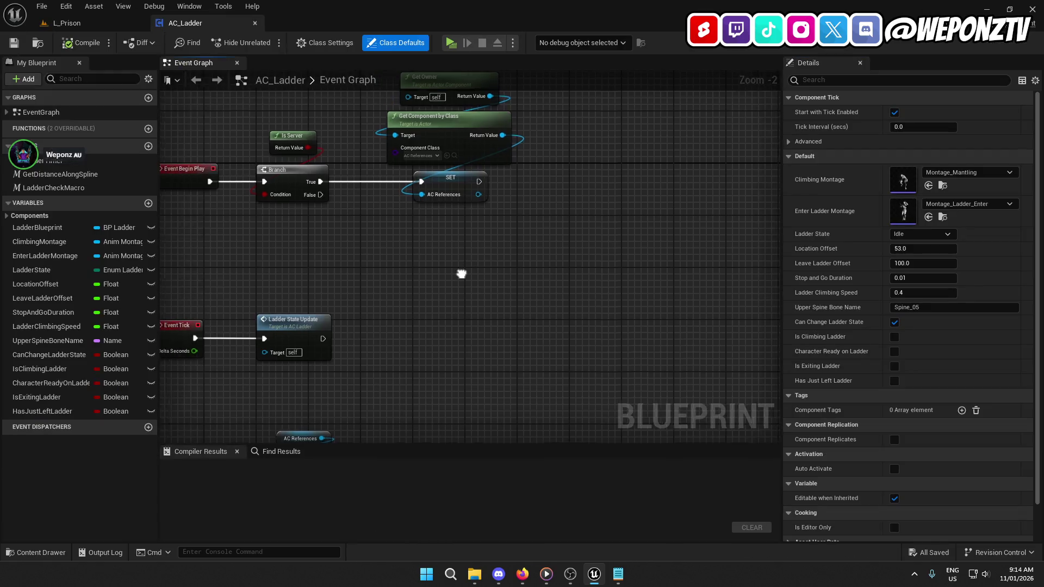
left_click_drag(461, 273, 558, 239)
Step: Open AC_Swimming and check the IsSwimming variable's RepNotify replication and its SET w/ Notify node
left_click(67, 23)
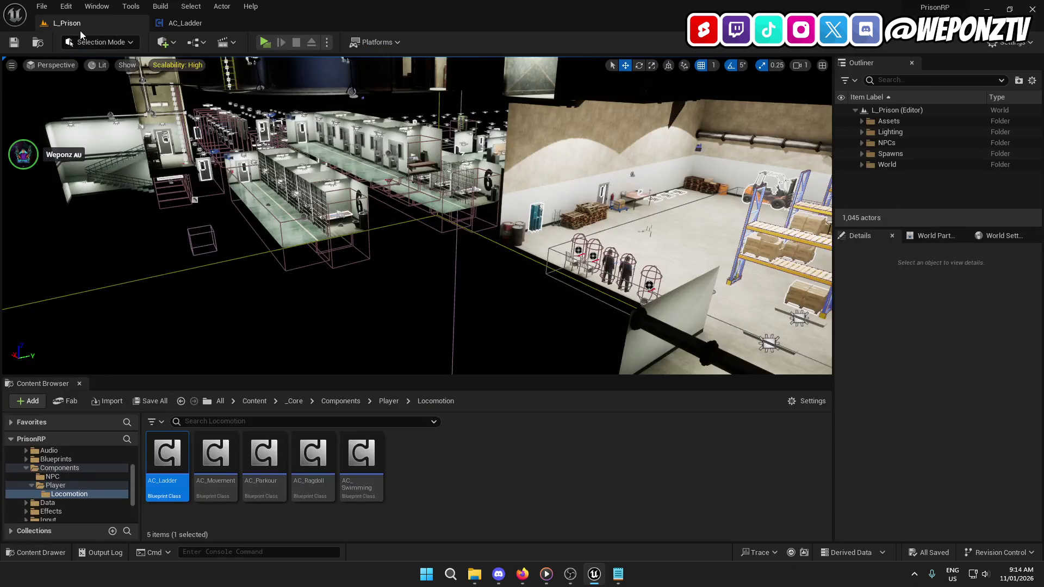
left_click(362, 469)
double_click(362, 469)
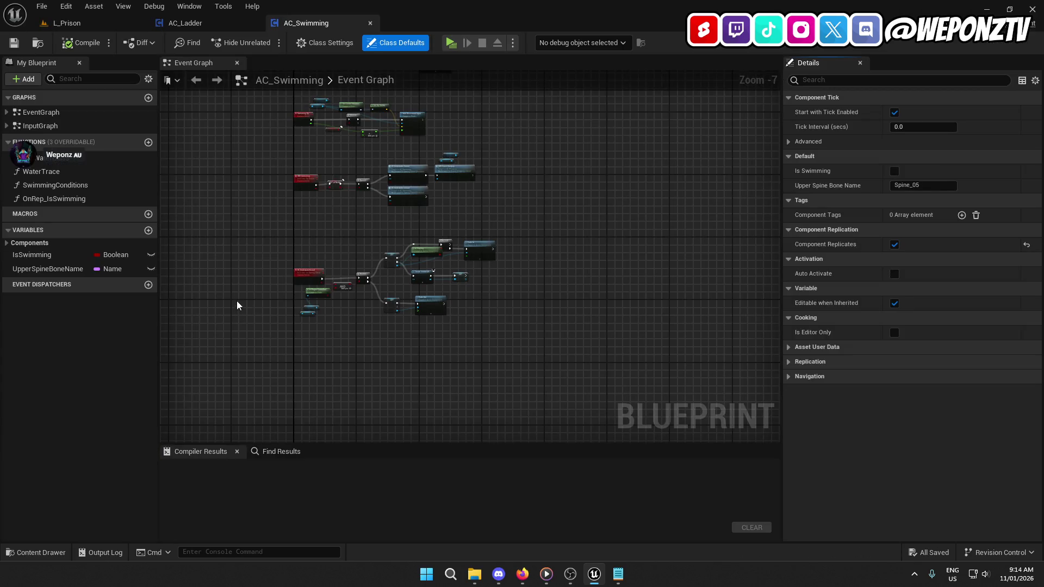
left_click(148, 199)
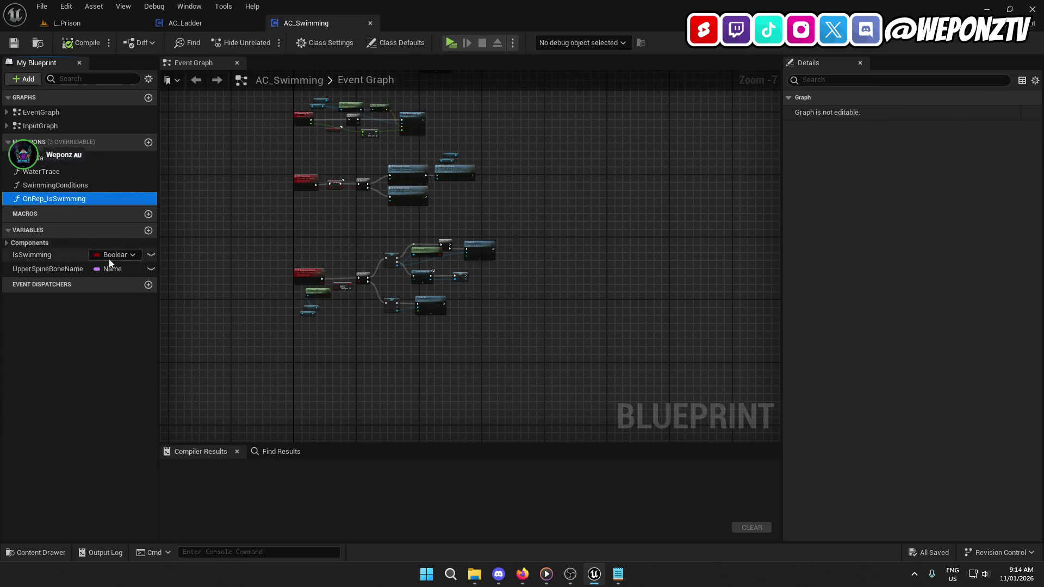
left_click(16, 255)
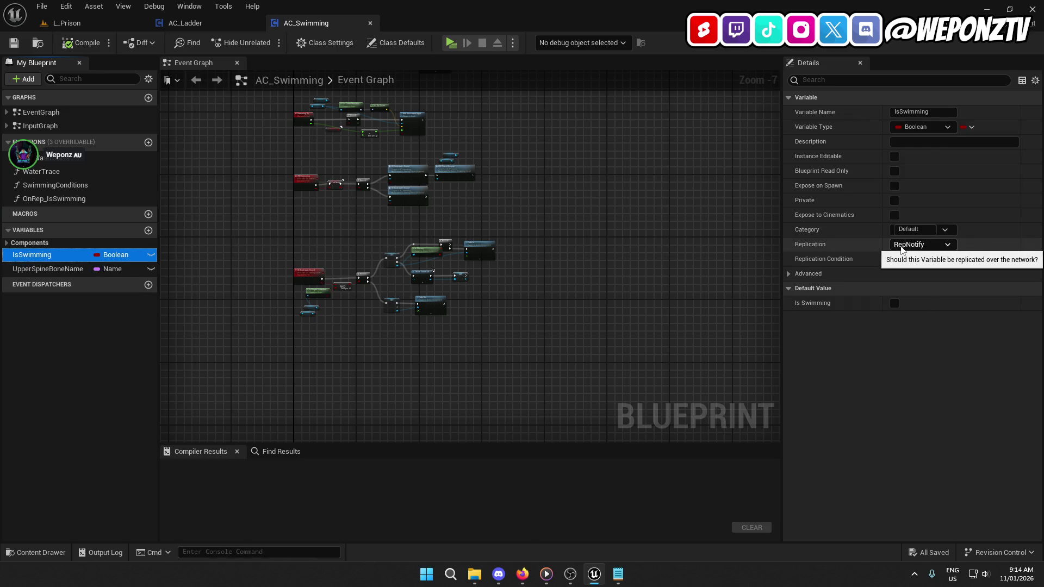
scroll(256, 280, "up", 7)
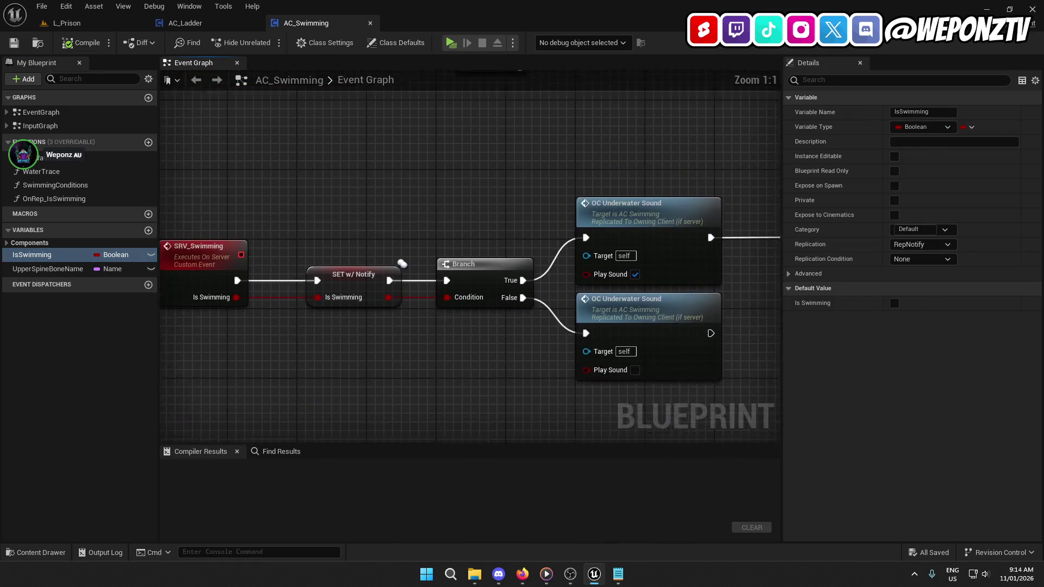
left_click(363, 348)
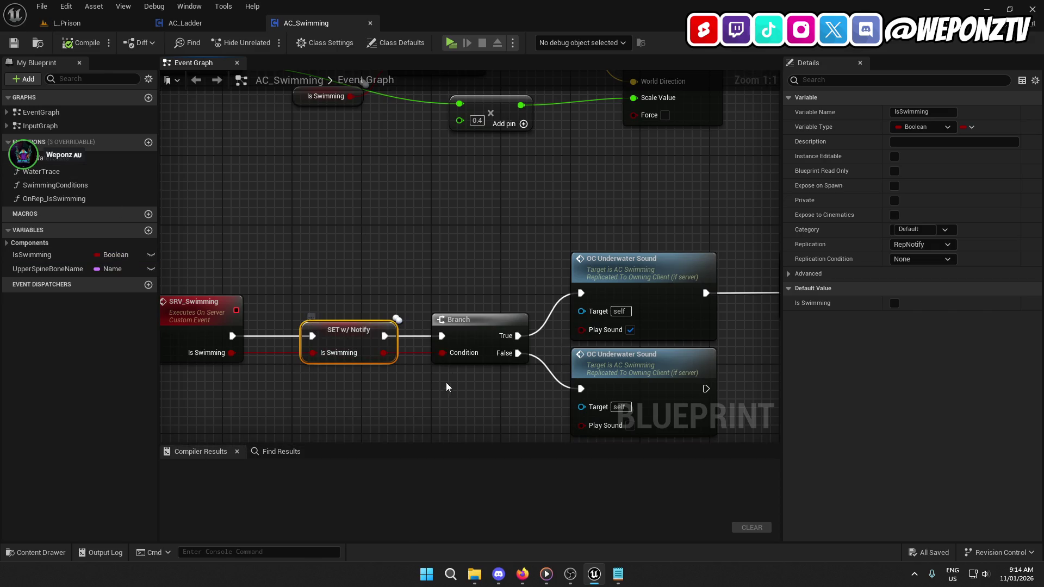
Step: Review the OnRep_IsSwimming function graph, then close AC_Swimming, leaving AC_Ladder open
double_click(54, 198)
mouse_move(395, 354)
left_mouse_down()
mouse_move(115, 307)
mouse_move(332, 303)
left_mouse_up()
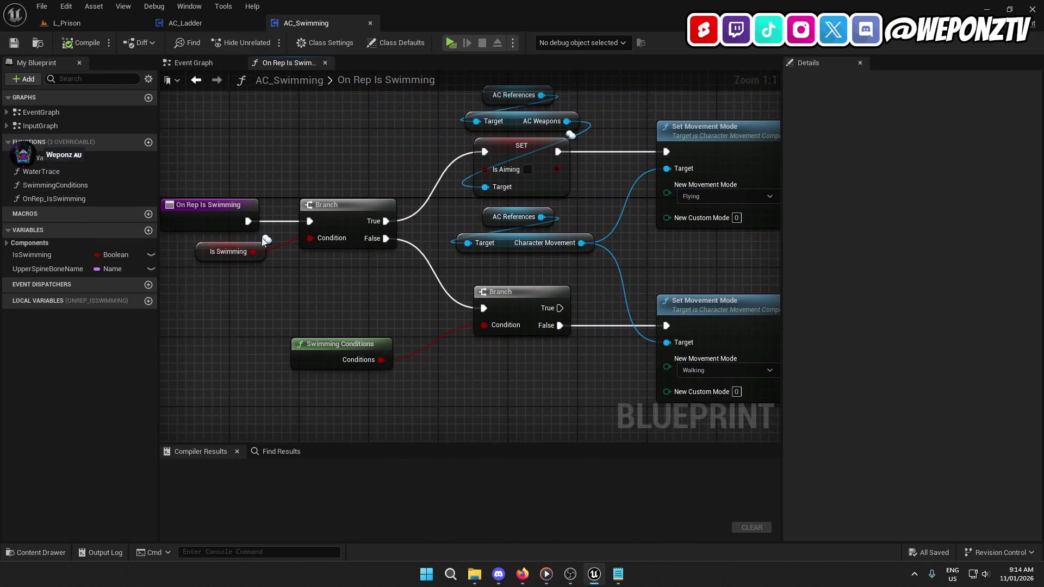
left_click(73, 200)
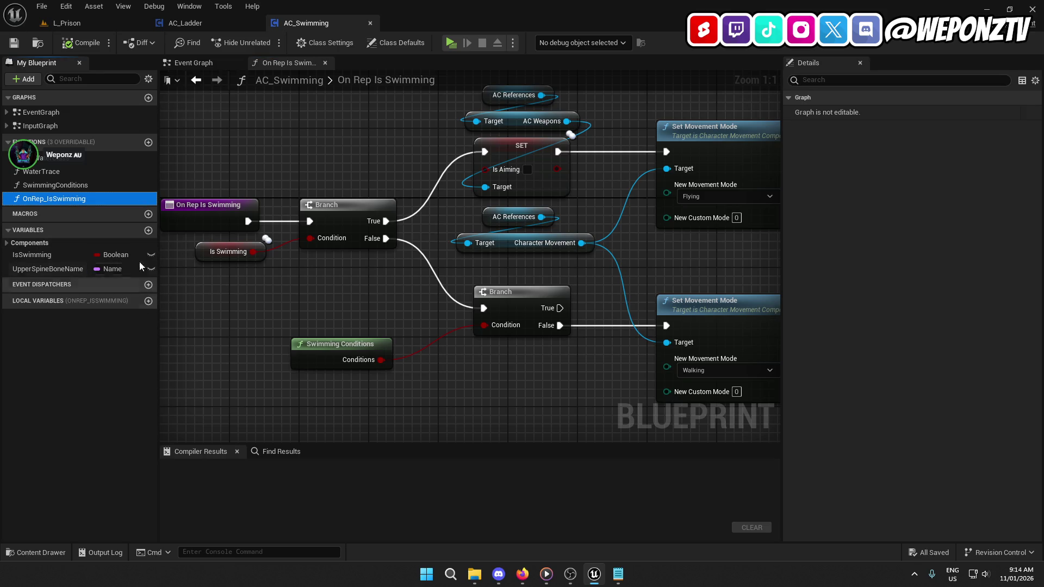
left_click(210, 25)
left_click(344, 24)
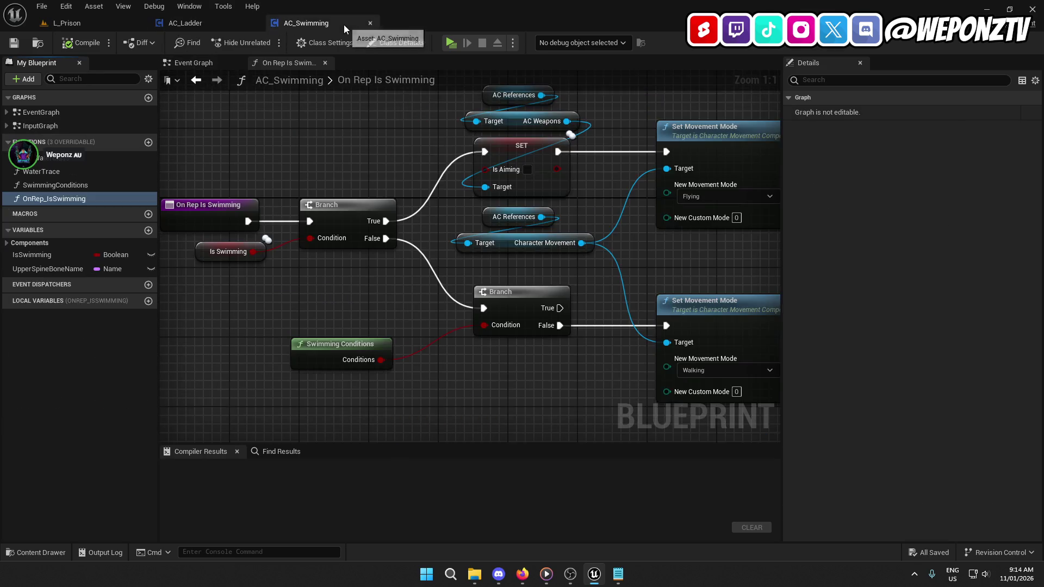
left_click(370, 24)
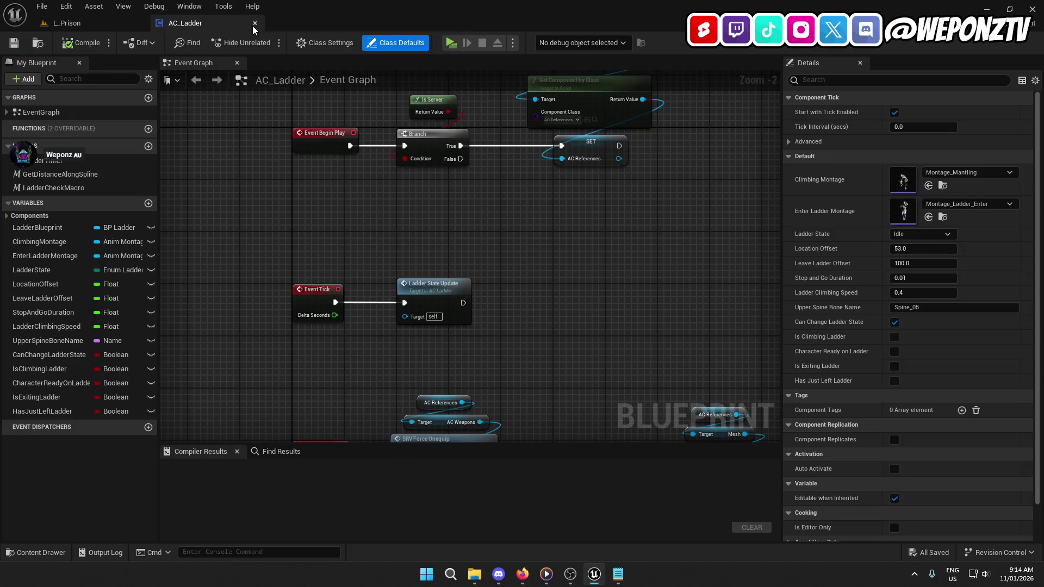
Step: Close AC_Ladder, return to the Player components folder, and open then close AC_Camera
left_click(253, 25)
left_click(388, 402)
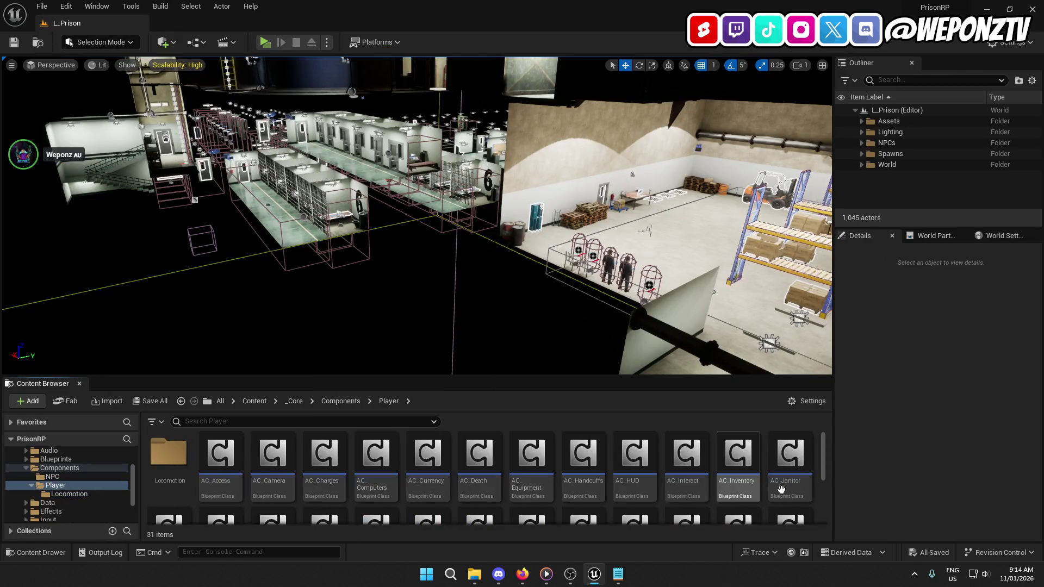
double_click(285, 468)
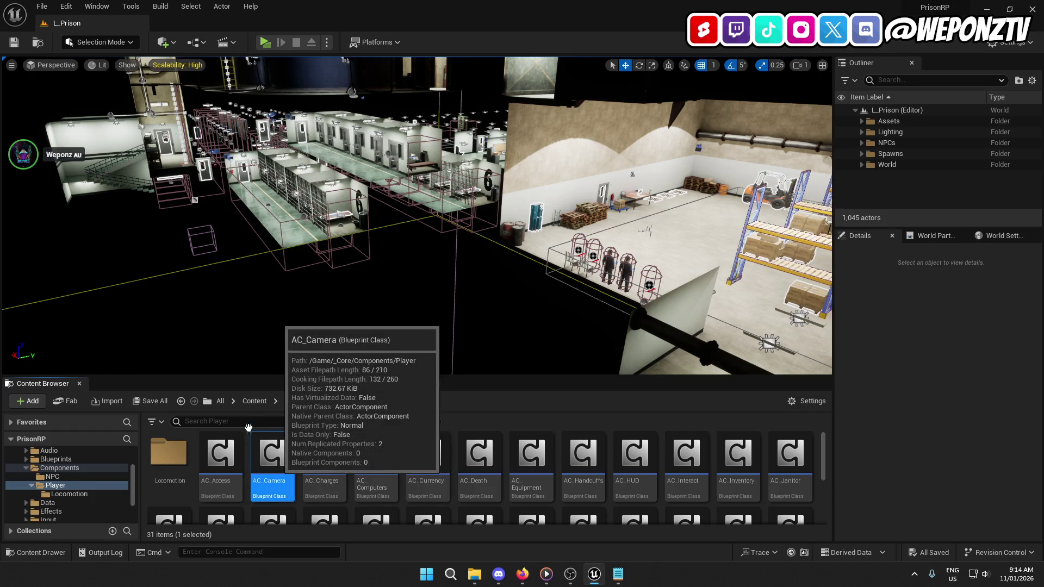
left_click(252, 23)
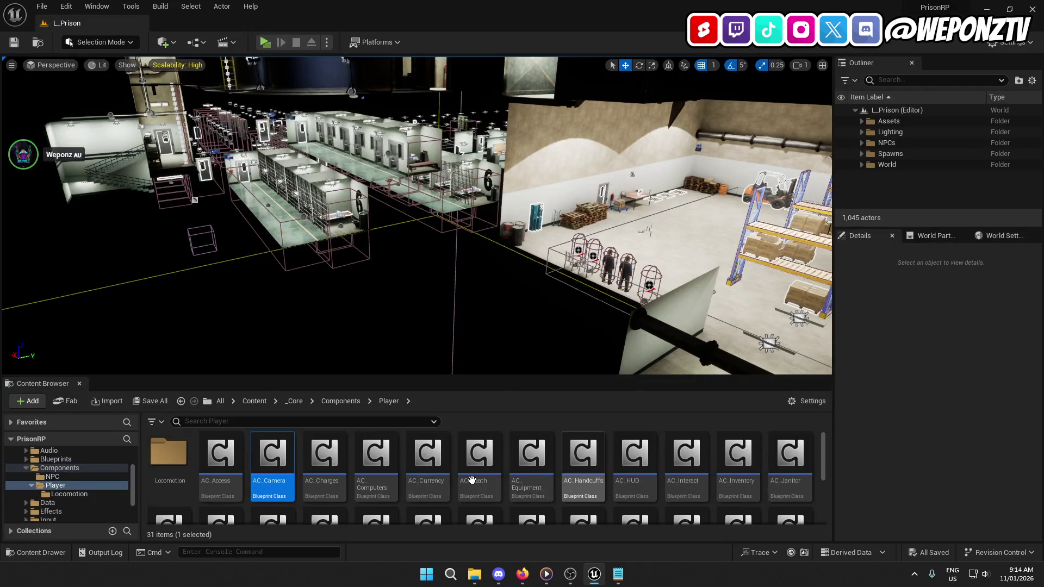
Step: Open AC_Access and check the AC_References variable's replication in the Begin Play setup, then bring up Bugs.txt
double_click(220, 462)
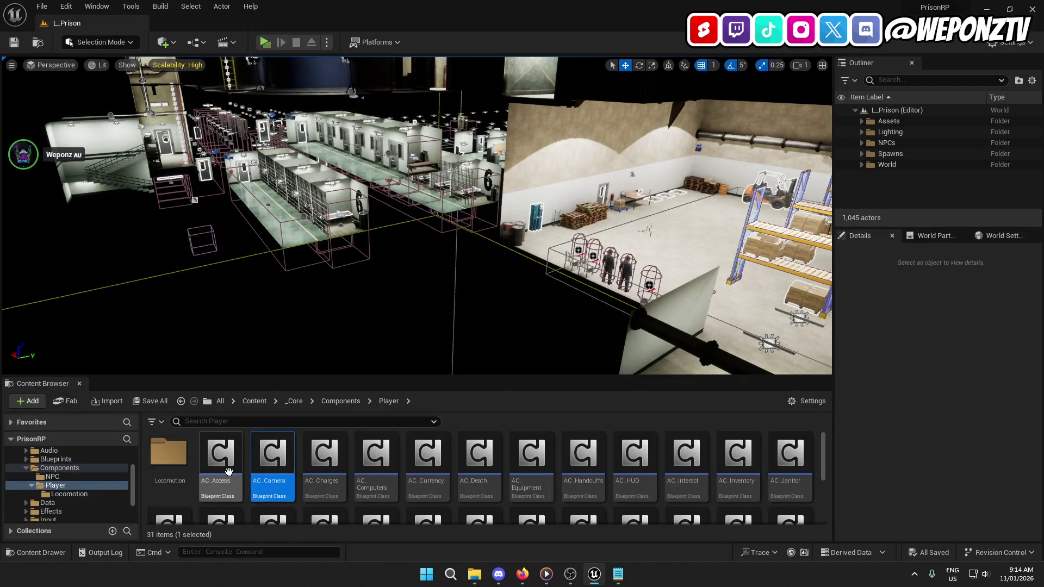
scroll(593, 357, "up", 2)
scroll(510, 342, "down", 2)
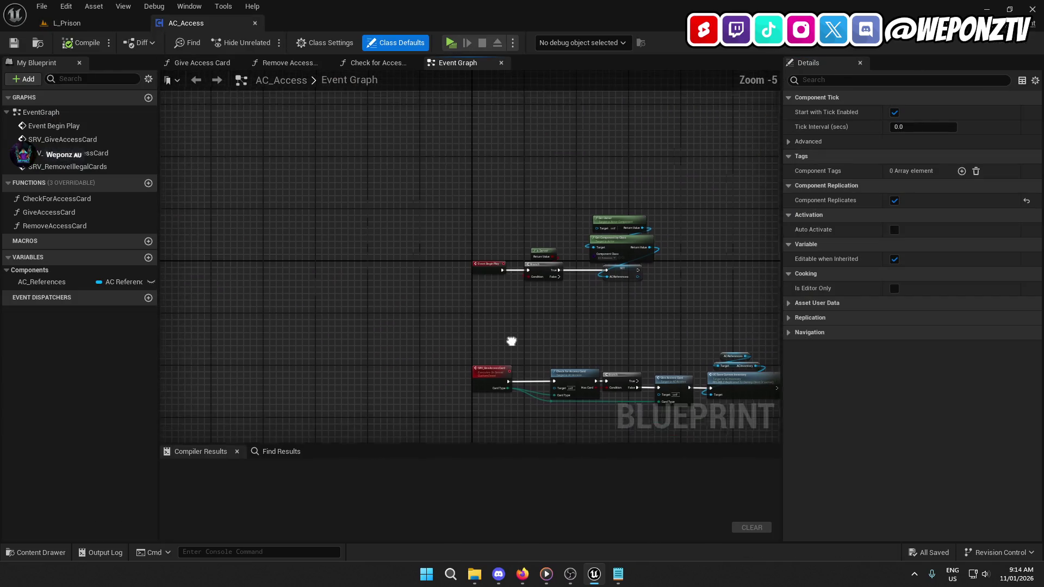
scroll(424, 351, "up", 4)
left_click_drag(424, 351, 517, 292)
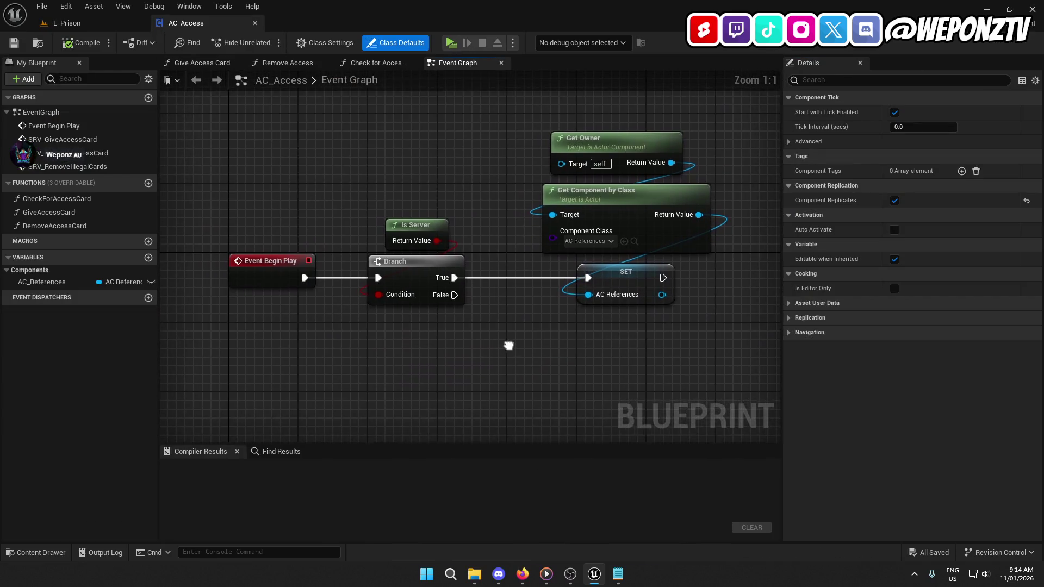
left_click(53, 281)
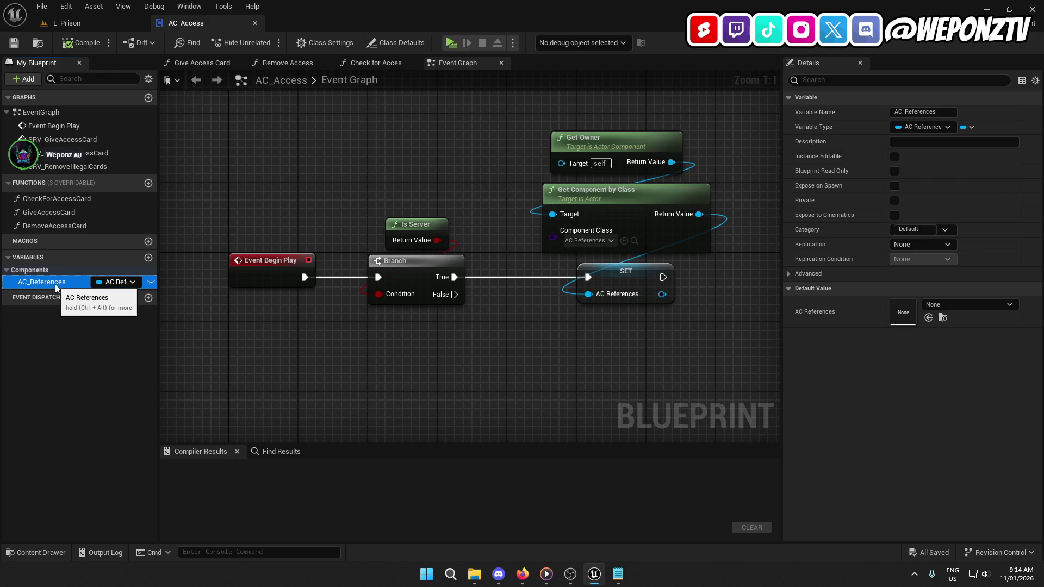
mouse_move(467, 343)
left_mouse_down()
mouse_move(383, 323)
mouse_move(376, 304)
left_mouse_up()
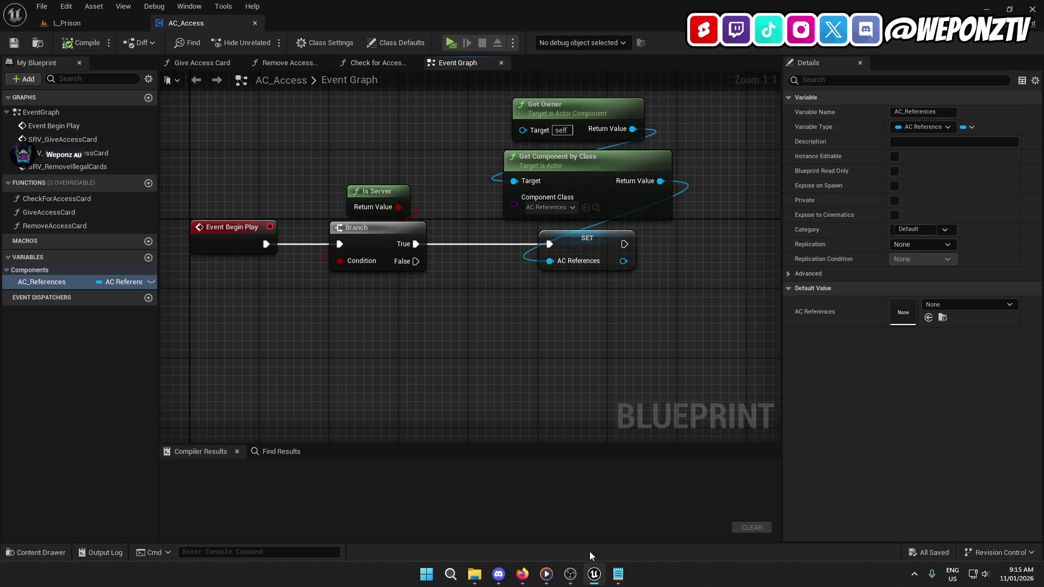
left_click(618, 574)
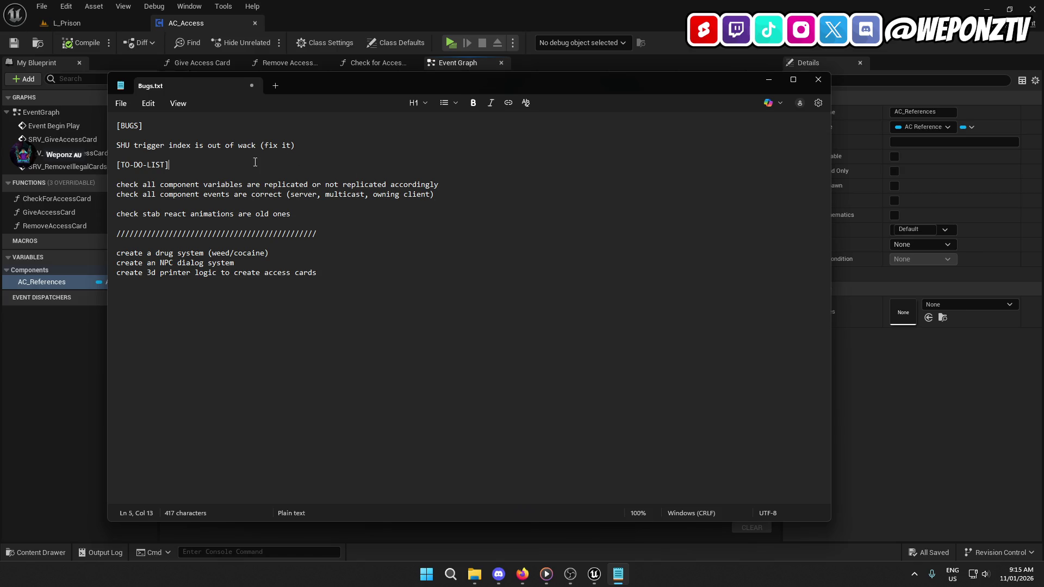
Step: Add the to-do 'check to see if actor component variables need to be replicated', then save and close Bugs.txt
key("Return")
key("Return")
type("check to see if actor component variable")
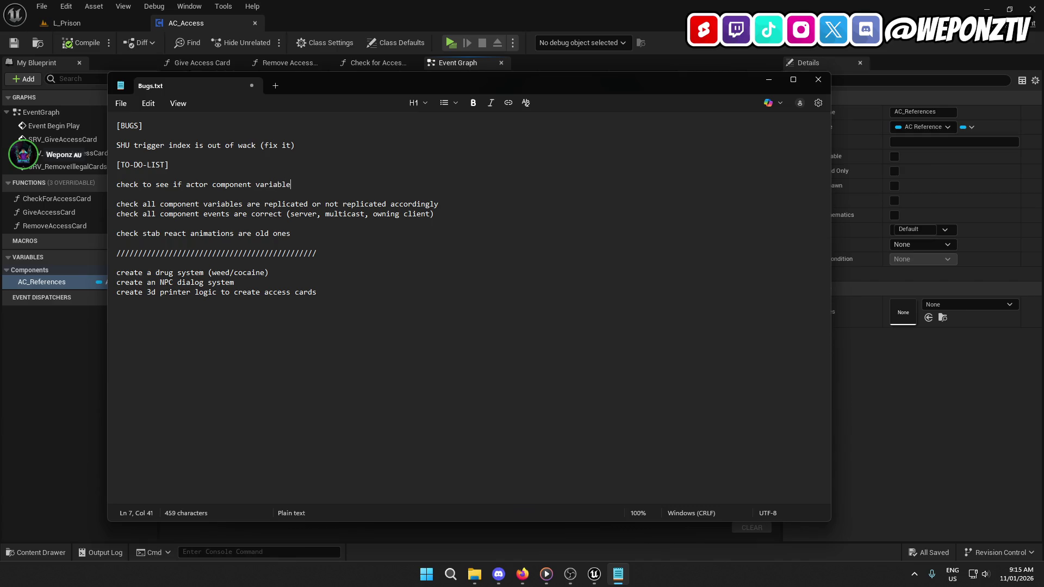
type("s need to be replicated")
left_click(121, 104)
left_click(131, 210)
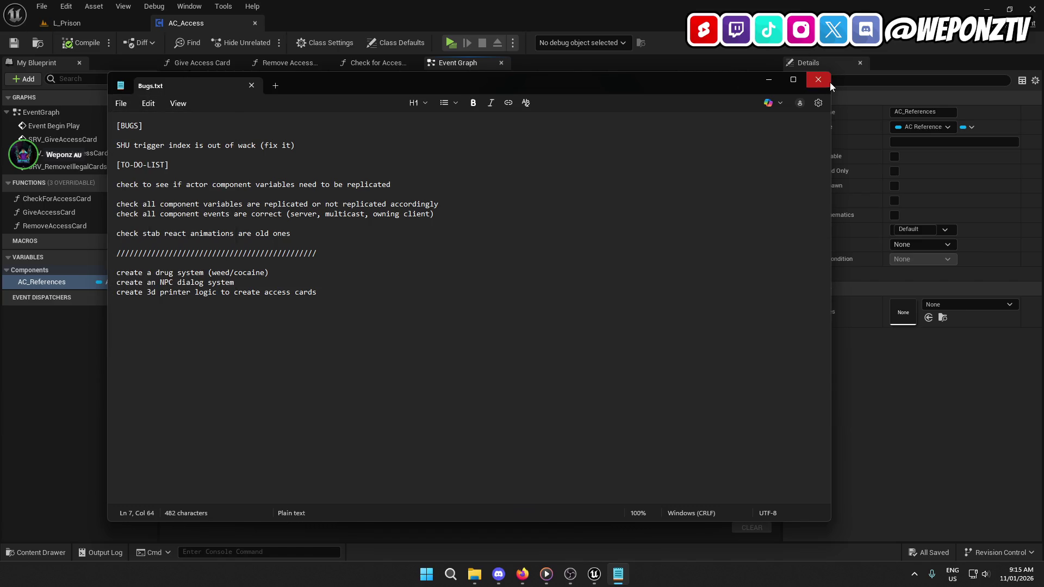
left_click(818, 79)
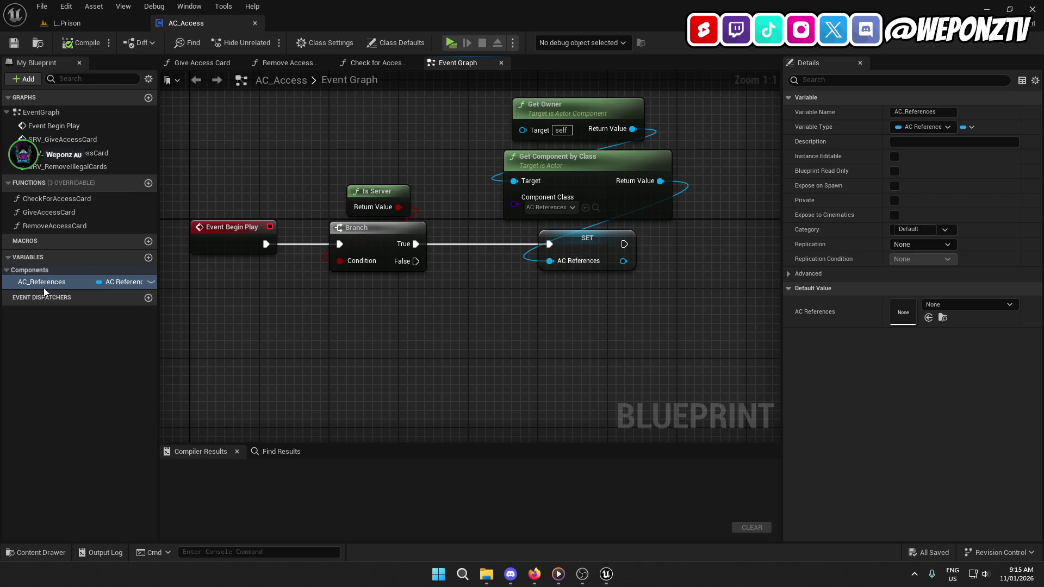
mouse_move(592, 184)
left_mouse_down()
mouse_move(605, 278)
mouse_move(588, 155)
left_mouse_up()
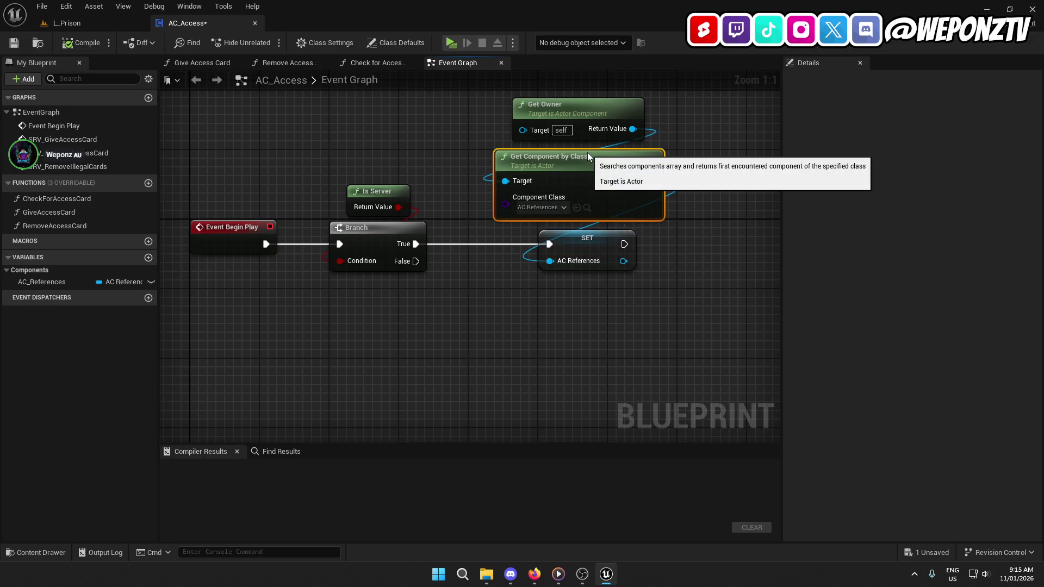
left_click(587, 248)
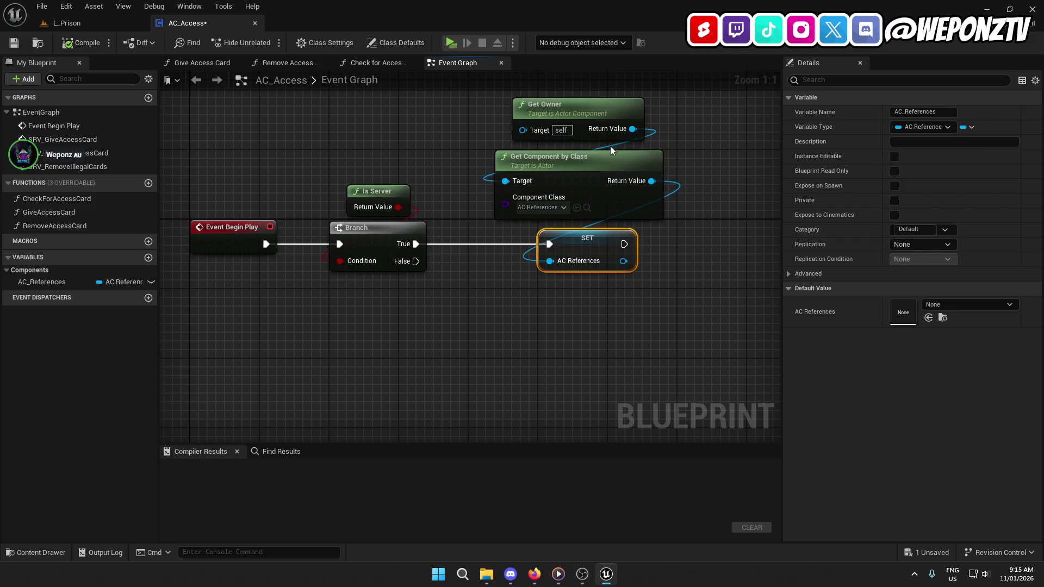
left_click(44, 282)
left_click(111, 21)
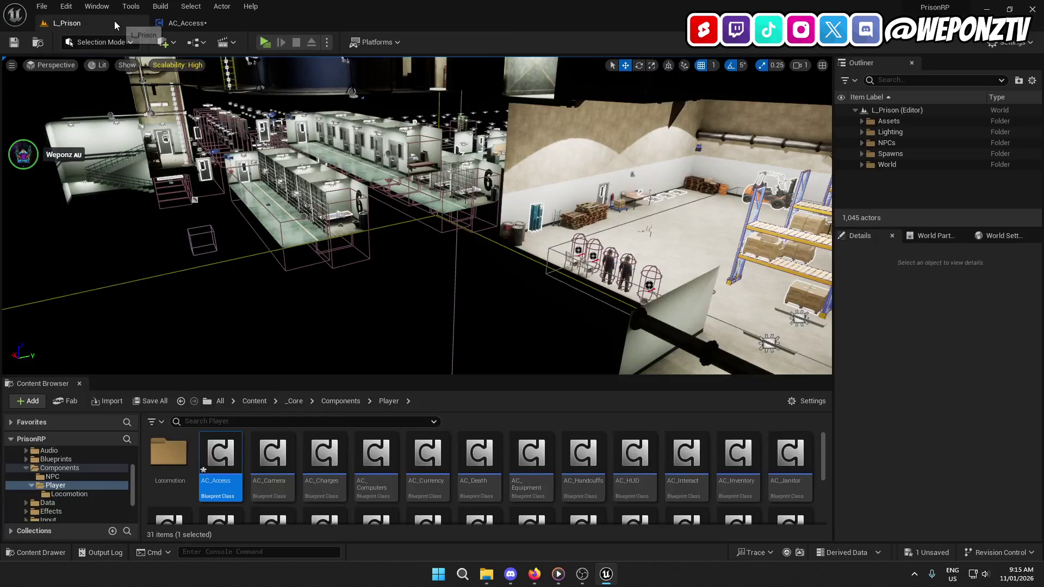
scroll(582, 478, "down", 3)
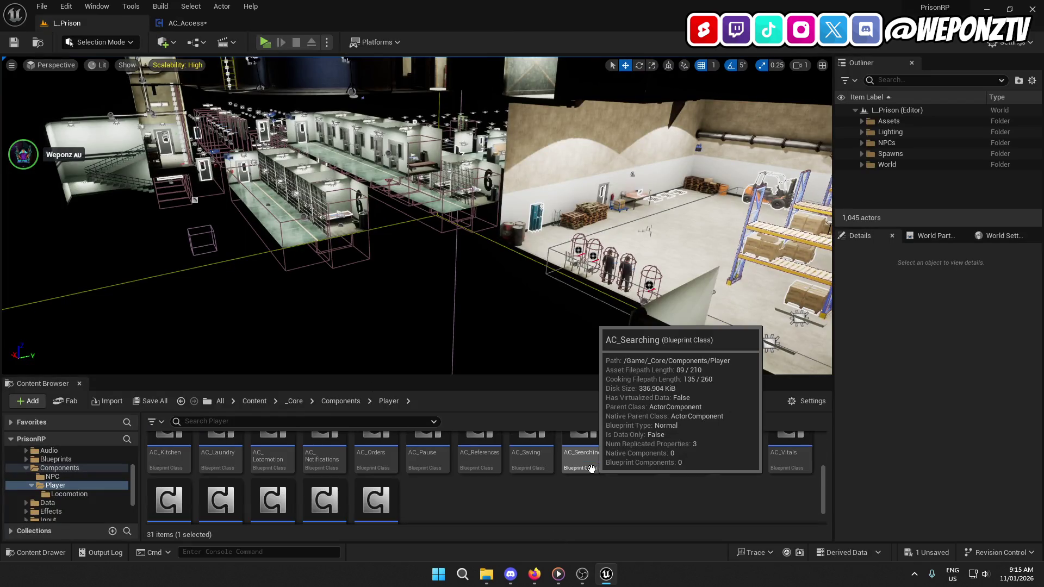
double_click(480, 459)
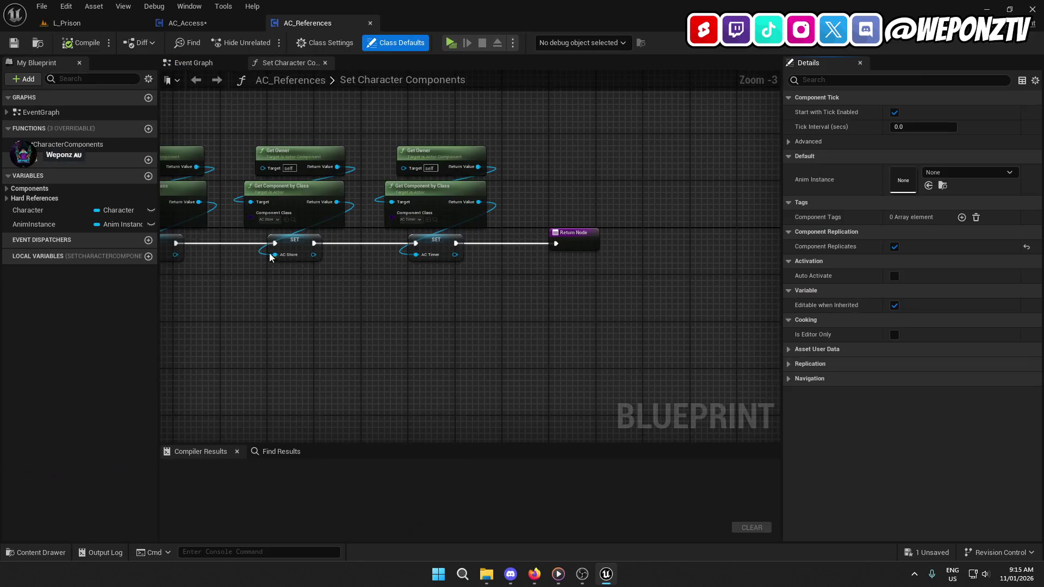
left_click(6, 198)
left_click(33, 209)
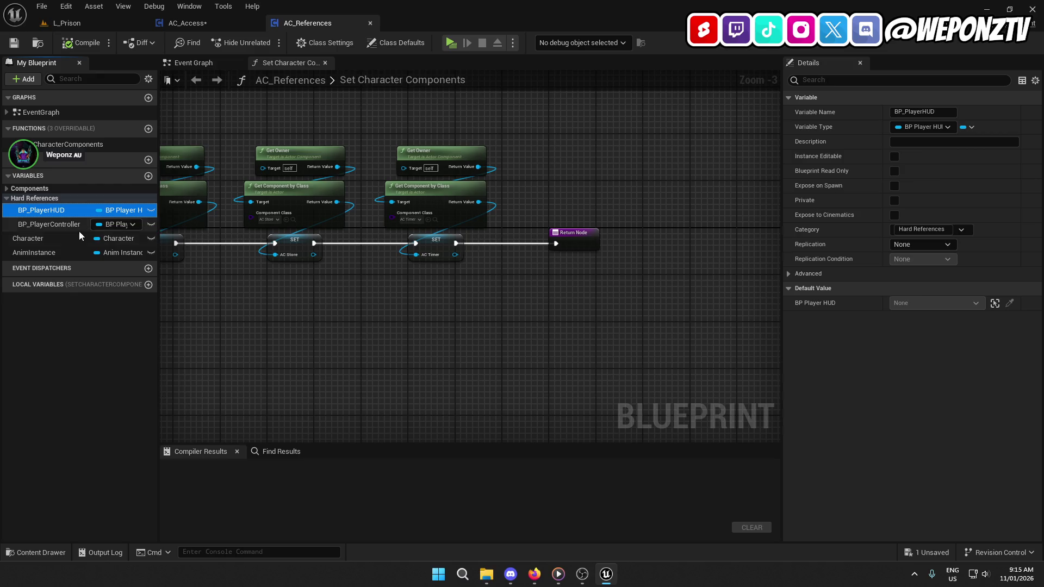
left_click(50, 226)
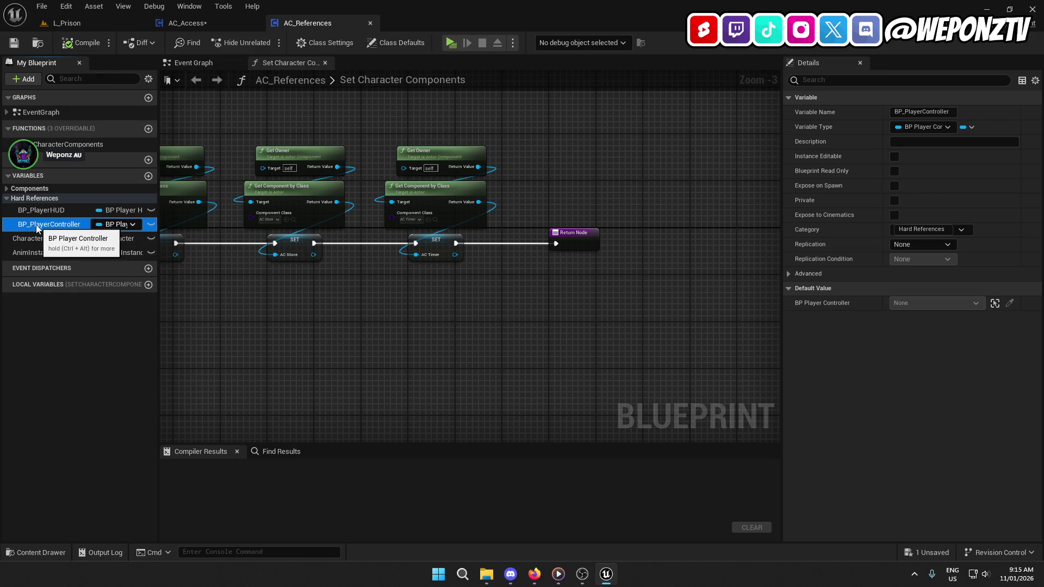
left_click(11, 189)
left_click(7, 189)
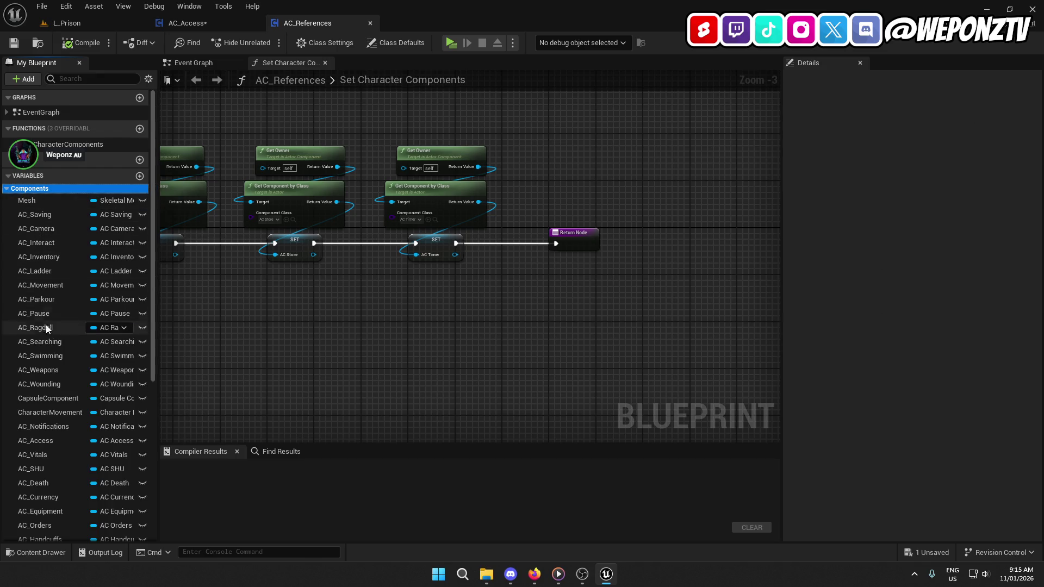
scroll(51, 370, "down", 4)
scroll(48, 409, "down", 1)
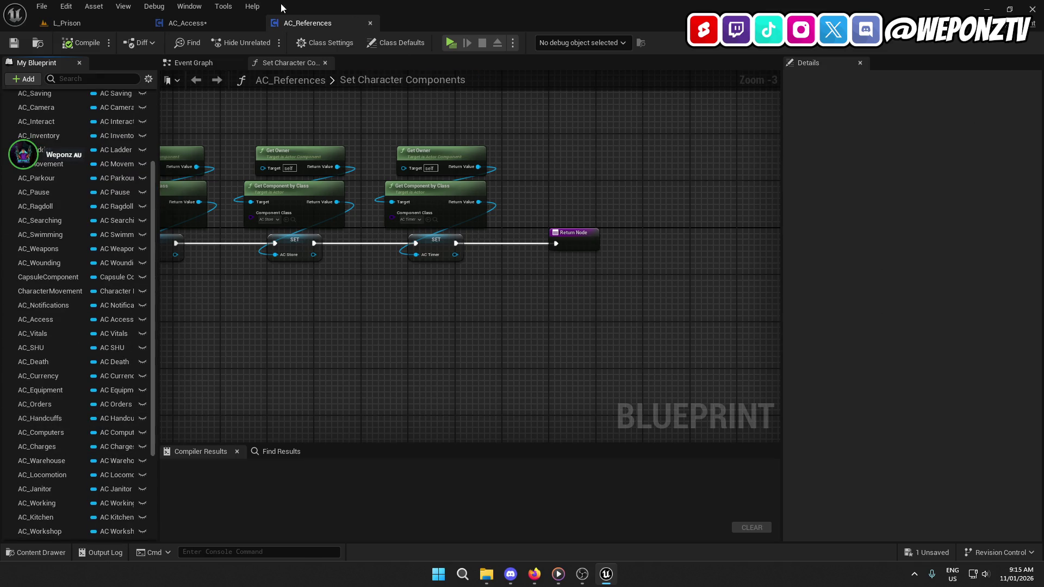
scroll(42, 458, "down", 5)
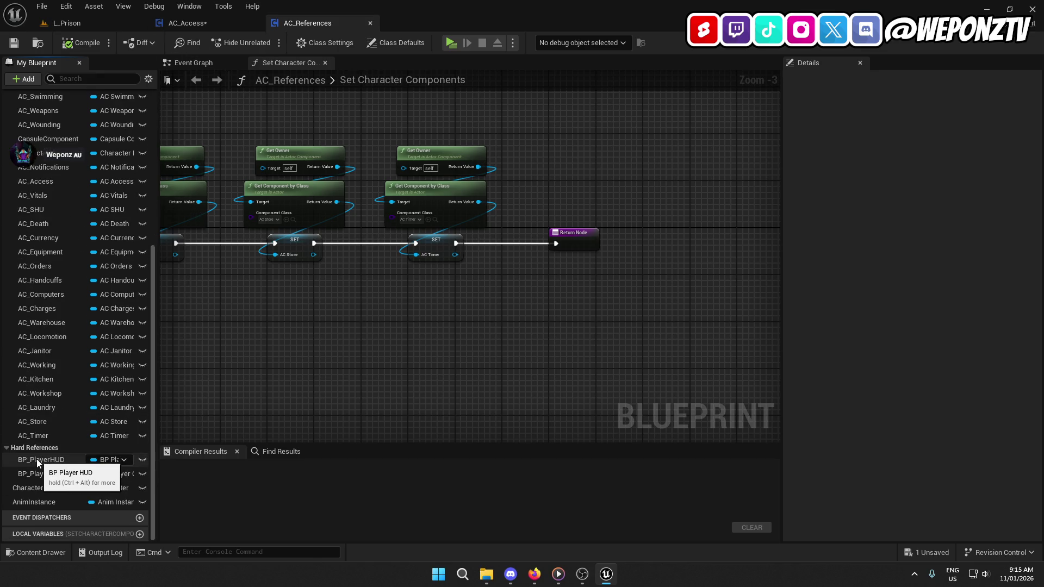
scroll(43, 397, "up", 3)
scroll(44, 391, "up", 10)
scroll(42, 413, "down", 12)
scroll(36, 435, "down", 1)
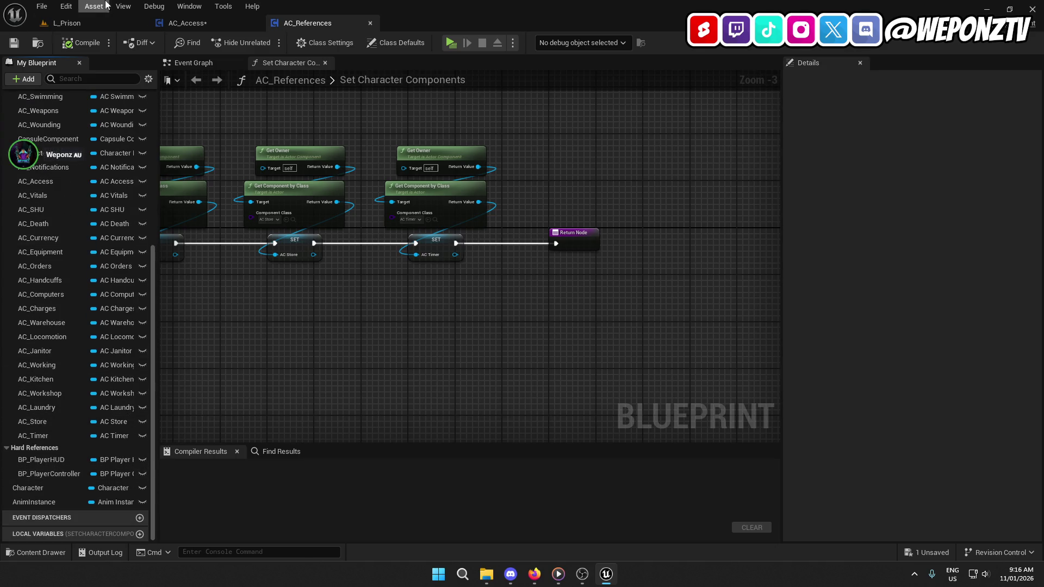
left_click(208, 21)
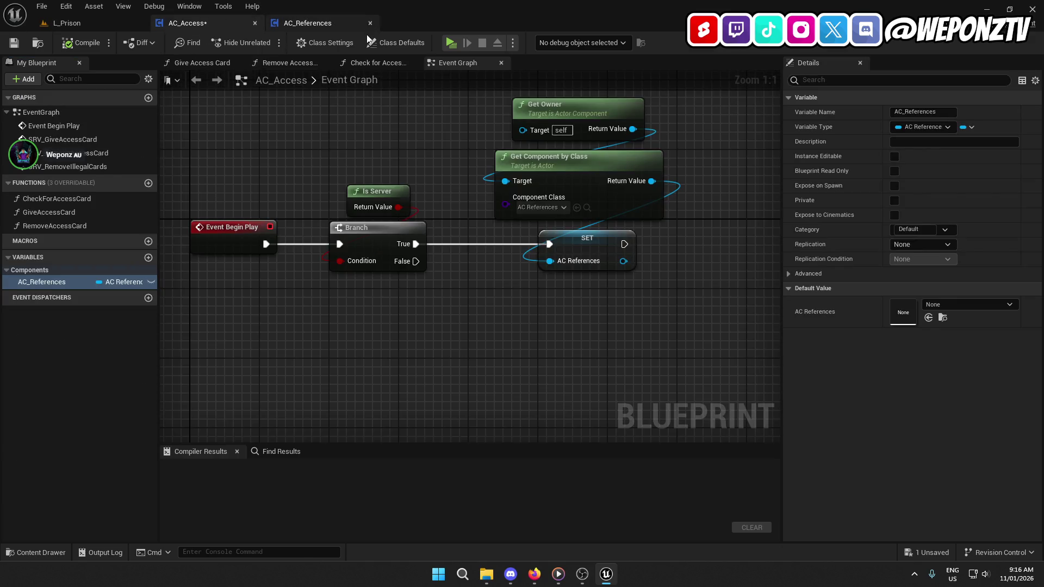
left_click(14, 43)
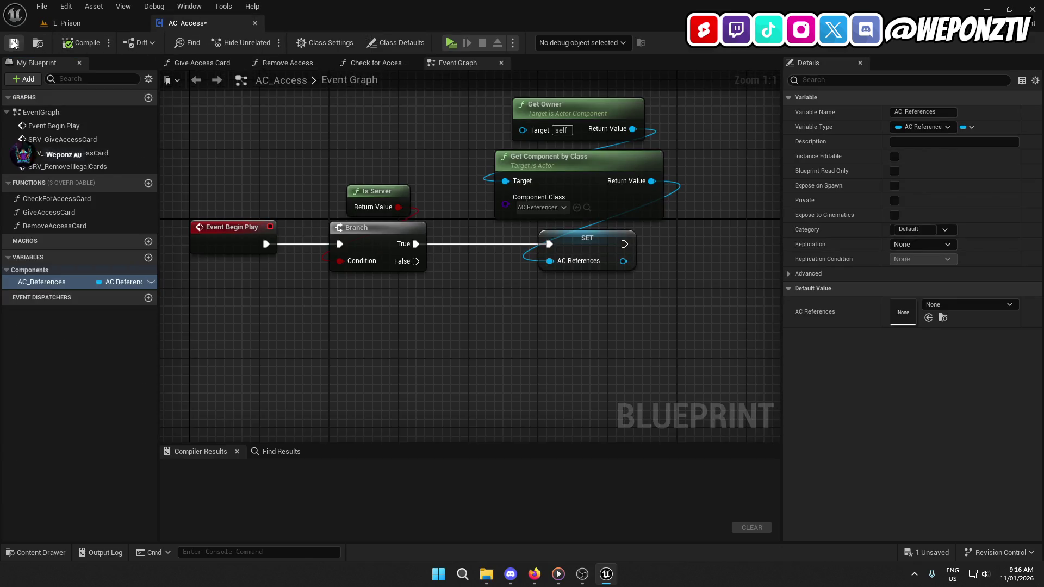
Step: Pan the AC_Access Event Graph along the SRV_GiveAccessCard chain to its OC Save and Send Notification nodes
left_click_drag(314, 380, 291, 89)
left_click(234, 204)
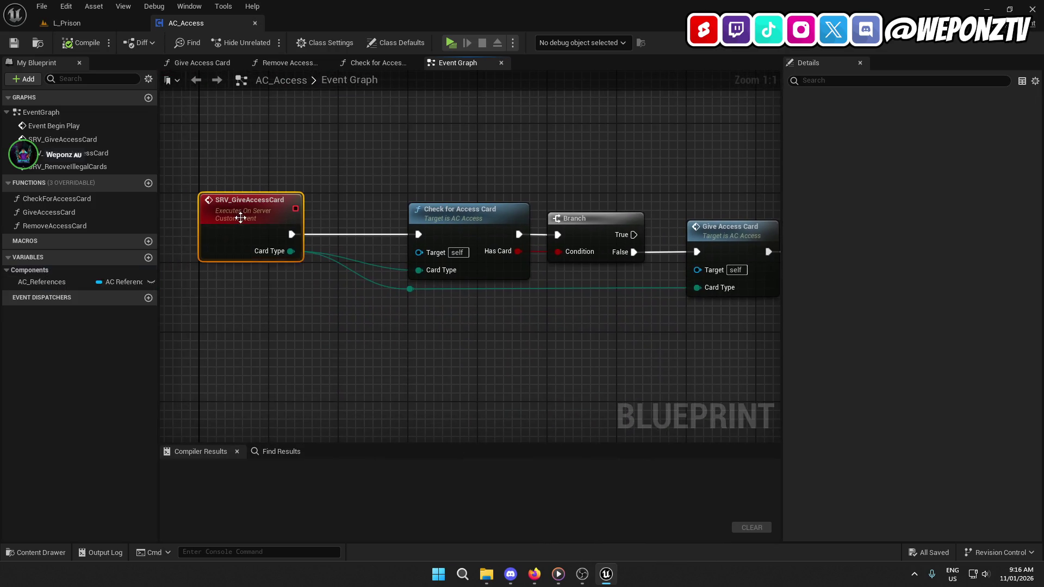
scroll(333, 348, "down", 1)
left_click_drag(334, 357, 272, 303)
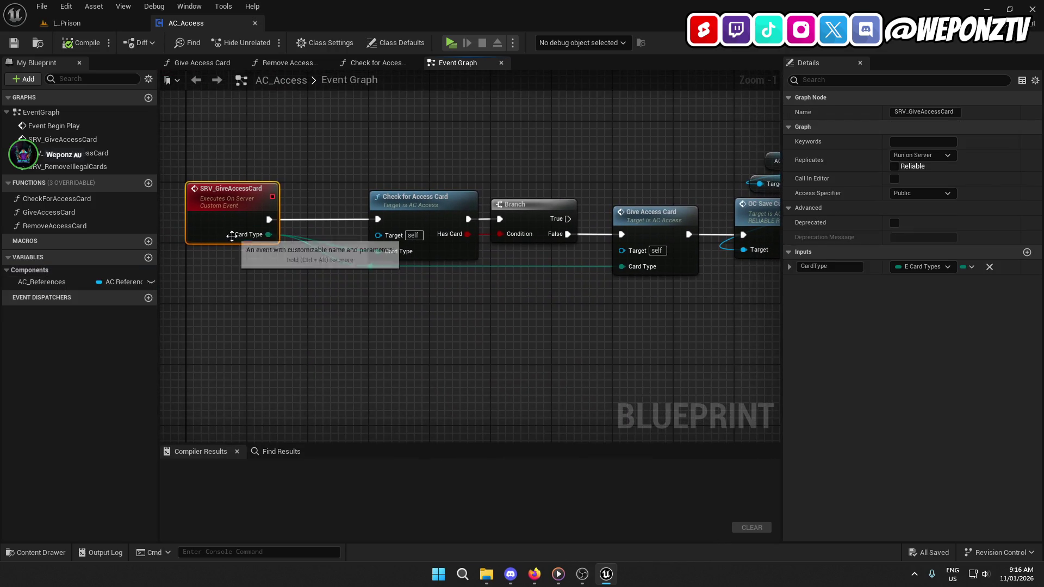
mouse_move(327, 359)
left_mouse_down()
mouse_move(319, 353)
mouse_move(387, 313)
mouse_move(317, 344)
left_mouse_up()
mouse_move(434, 205)
left_mouse_down()
mouse_move(403, 337)
mouse_move(625, 308)
left_mouse_up()
mouse_move(484, 246)
left_mouse_down()
mouse_move(399, 279)
mouse_move(294, 298)
left_mouse_up()
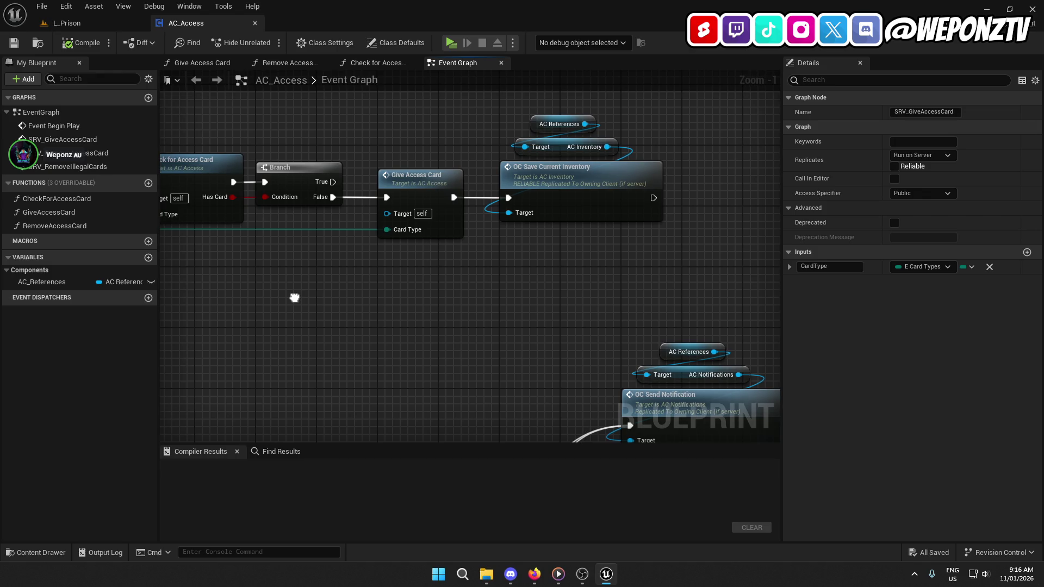
key("f")
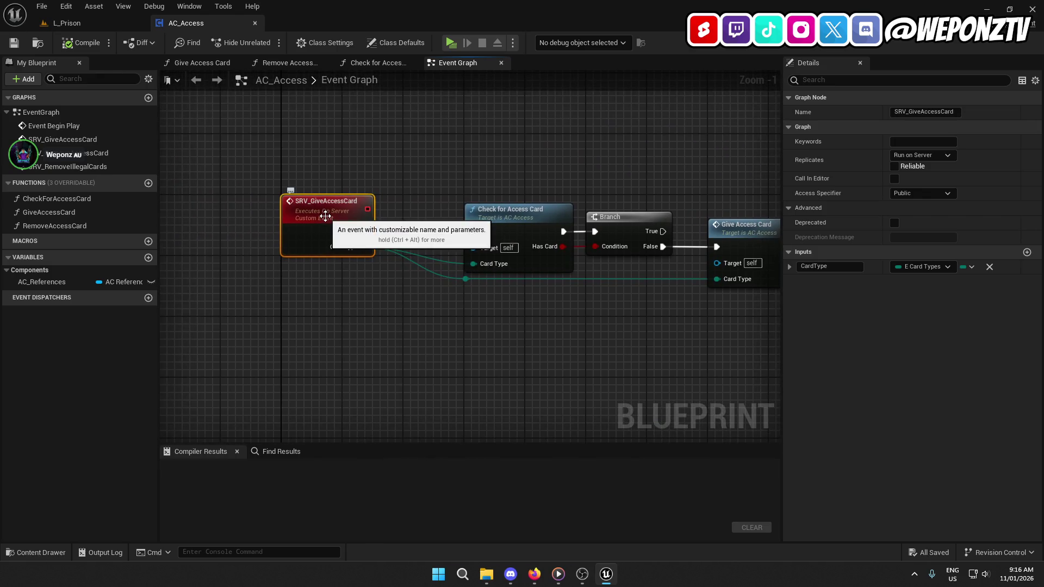
mouse_move(325, 216)
left_mouse_down()
mouse_move(260, 203)
mouse_move(304, 191)
left_mouse_up()
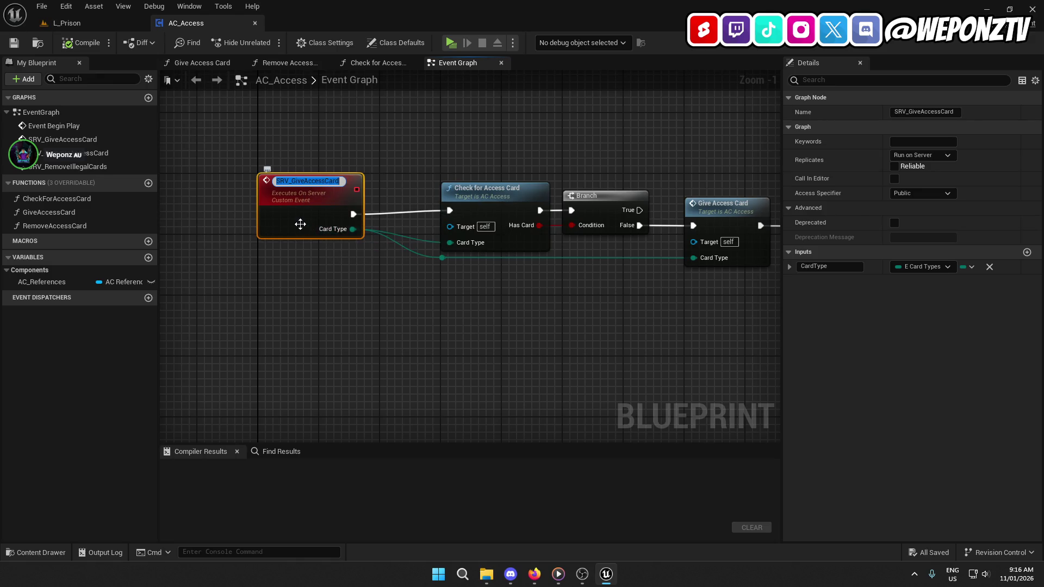
left_click(302, 222)
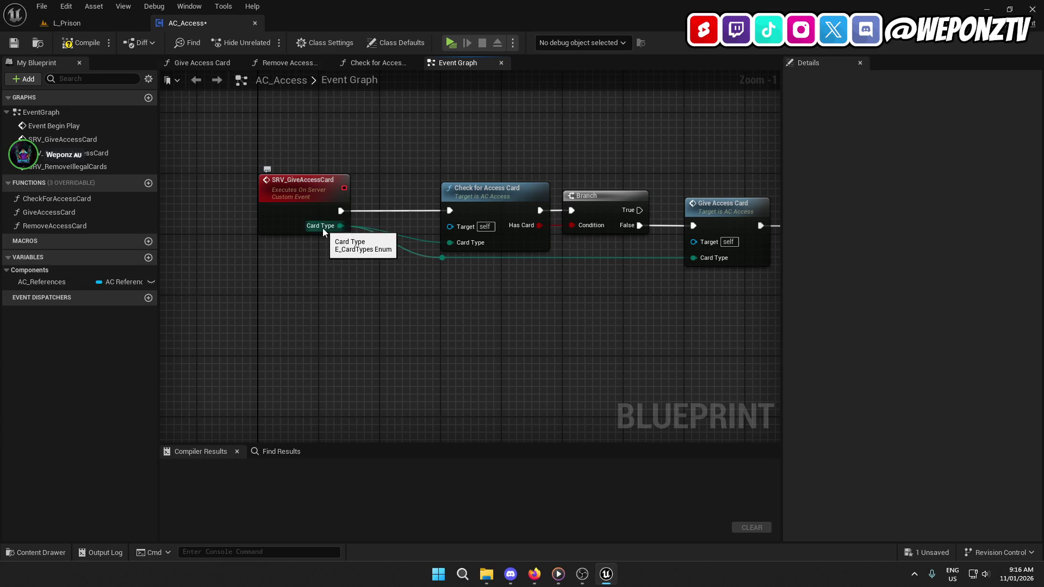
Step: Open the Check for Access Card function graph from its node and fit its loop in view
left_click(472, 211)
mouse_move(461, 310)
left_mouse_down()
mouse_move(284, 260)
mouse_move(363, 417)
mouse_move(375, 258)
mouse_move(336, 292)
mouse_move(330, 347)
left_mouse_up()
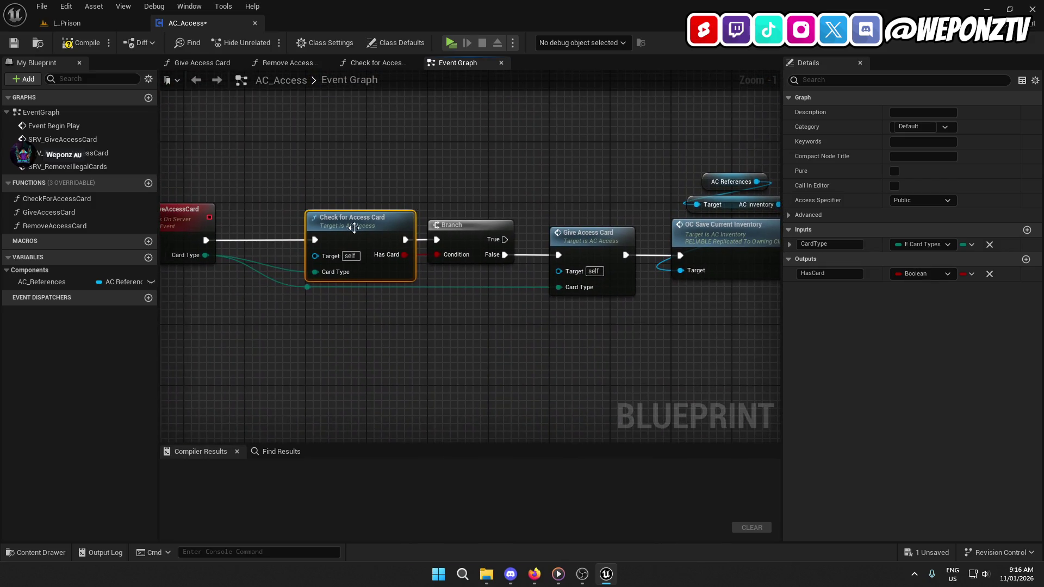
double_click(354, 228)
mouse_move(354, 227)
left_mouse_down()
mouse_move(373, 196)
mouse_move(287, 160)
left_mouse_up()
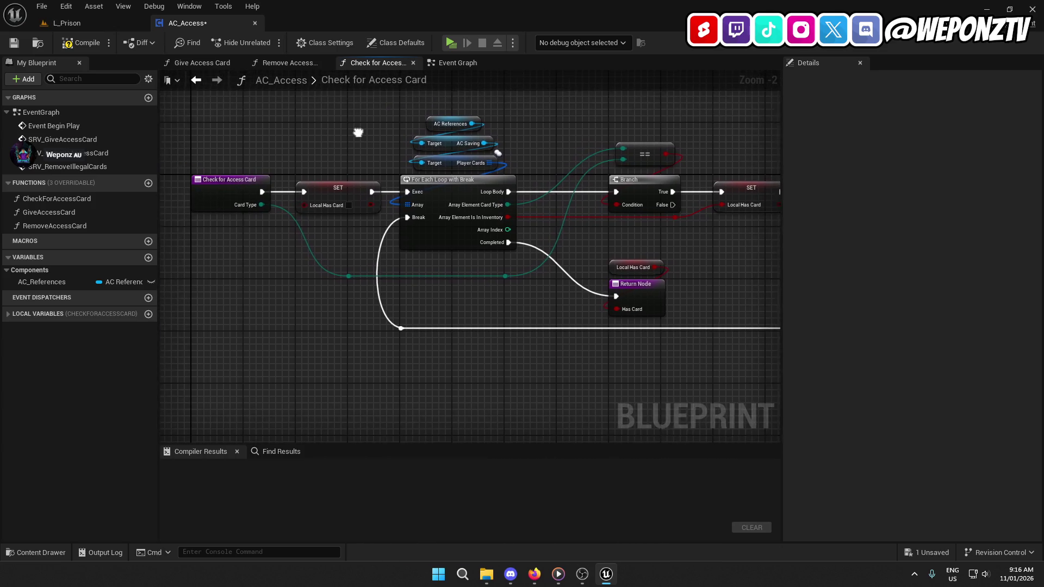
Step: Compare the Remove Access Card and Check for Access Card function graphs, then return to the Event Graph
left_click(284, 64)
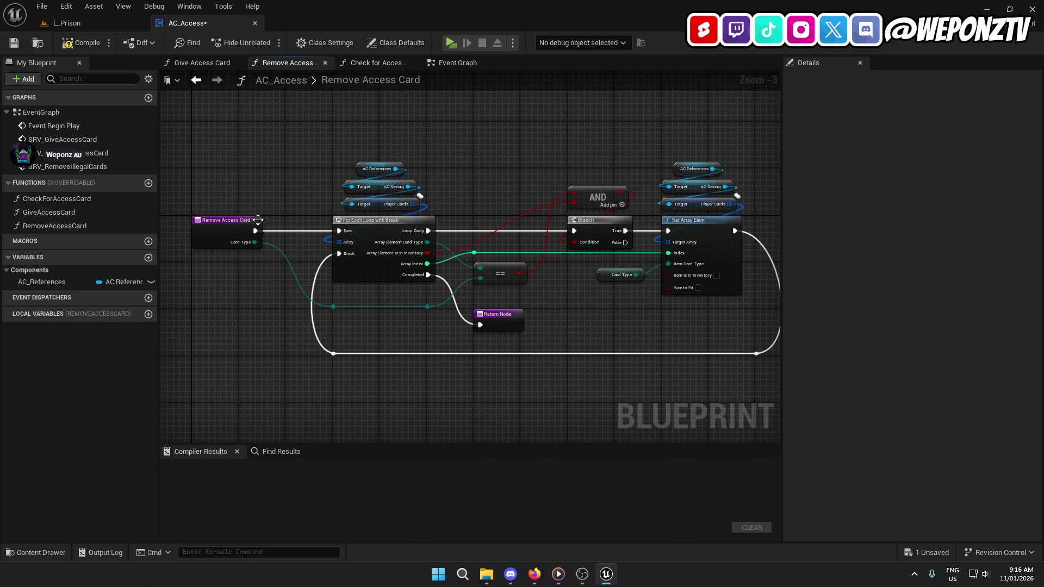
left_click(376, 64)
mouse_move(381, 119)
left_mouse_down()
mouse_move(255, 143)
mouse_move(241, 85)
mouse_move(361, 93)
left_mouse_up()
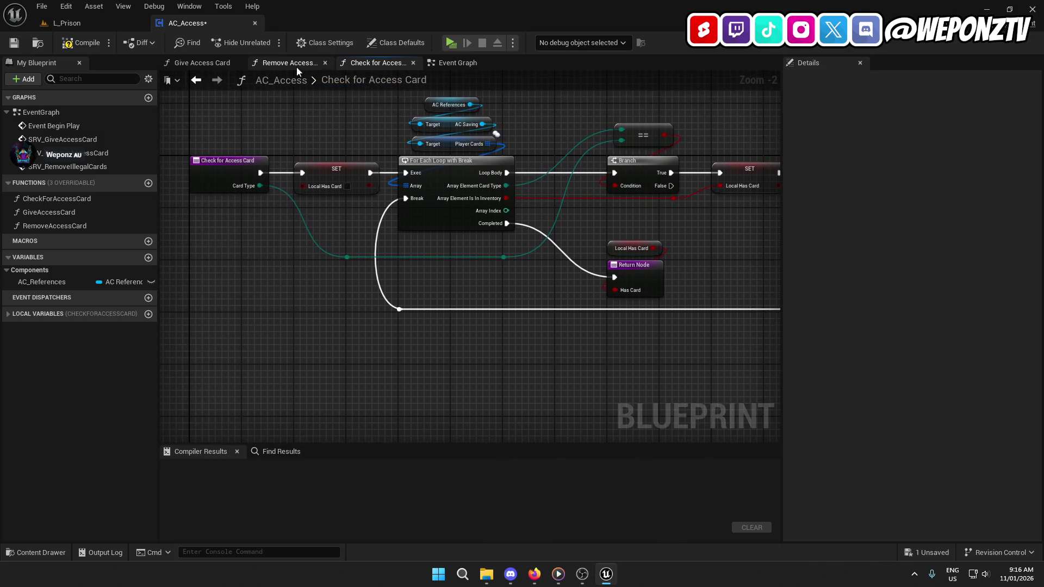
left_click(451, 63)
Step: Inspect the Give Access Card function called by SRV_GiveAccessCard, then compile AC_Access
double_click(435, 213)
left_click_drag(467, 169, 415, 153)
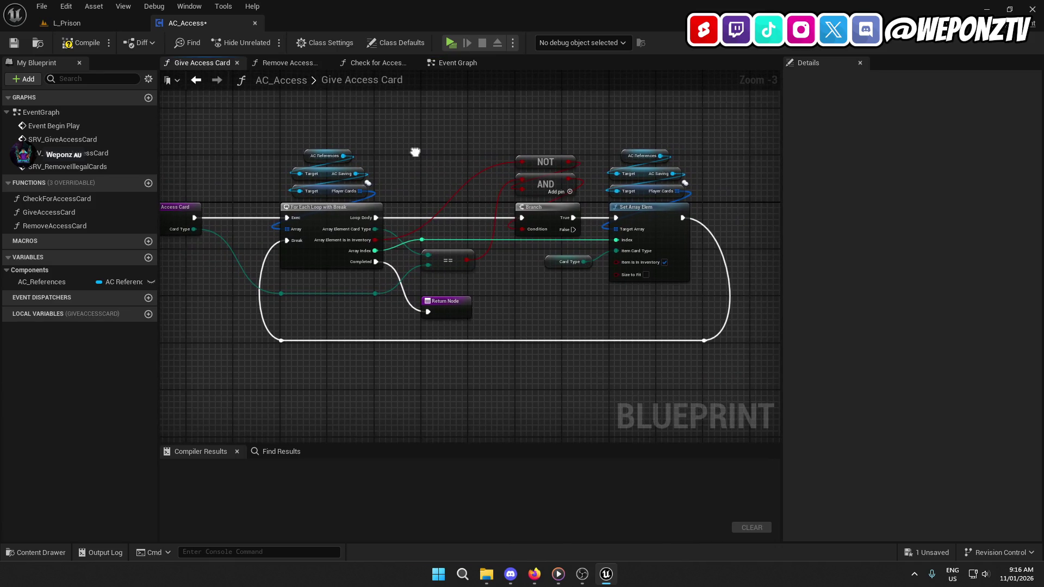
left_click(454, 64)
mouse_move(455, 148)
left_mouse_down()
mouse_move(482, 121)
mouse_move(553, 96)
left_mouse_up()
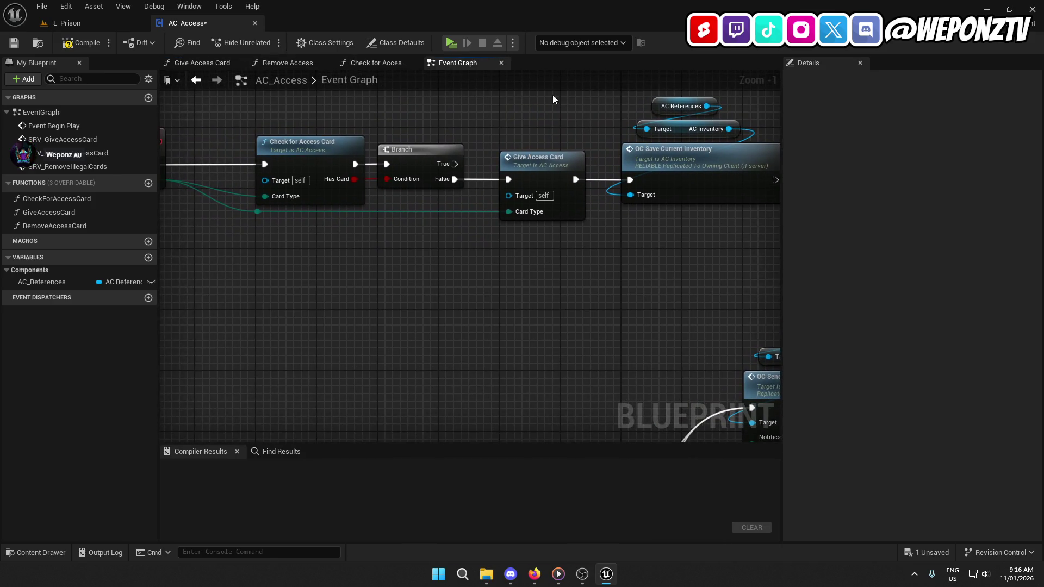
double_click(543, 173)
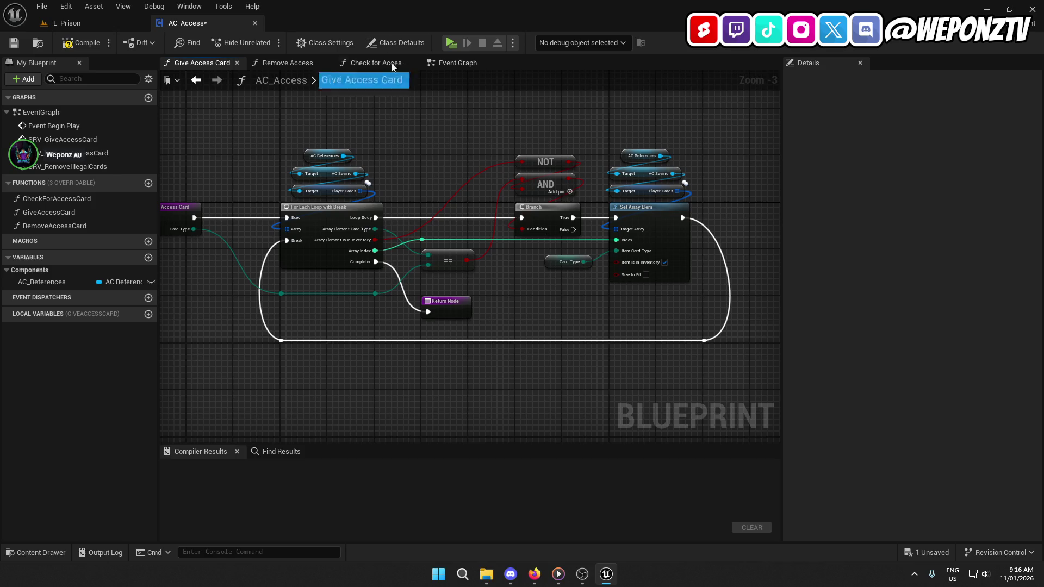
left_click(456, 63)
mouse_move(480, 217)
left_mouse_down()
mouse_move(581, 308)
mouse_move(424, 244)
left_mouse_up()
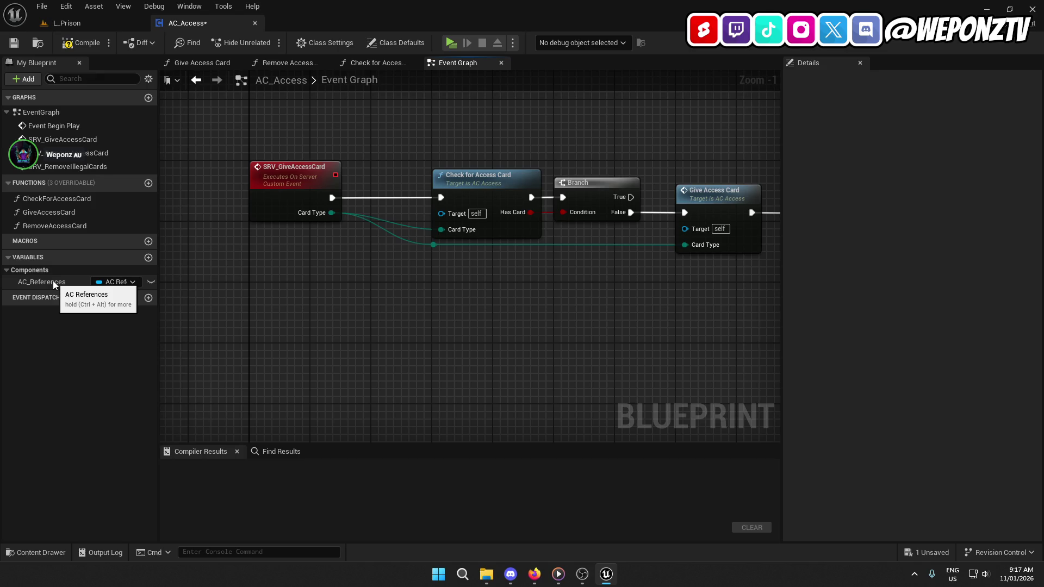
left_click(14, 42)
Step: Open AC_Saving, inspect its PlayerCards and PlayerWeapon variables, and return to the AC_Access Event Graph
left_click(67, 23)
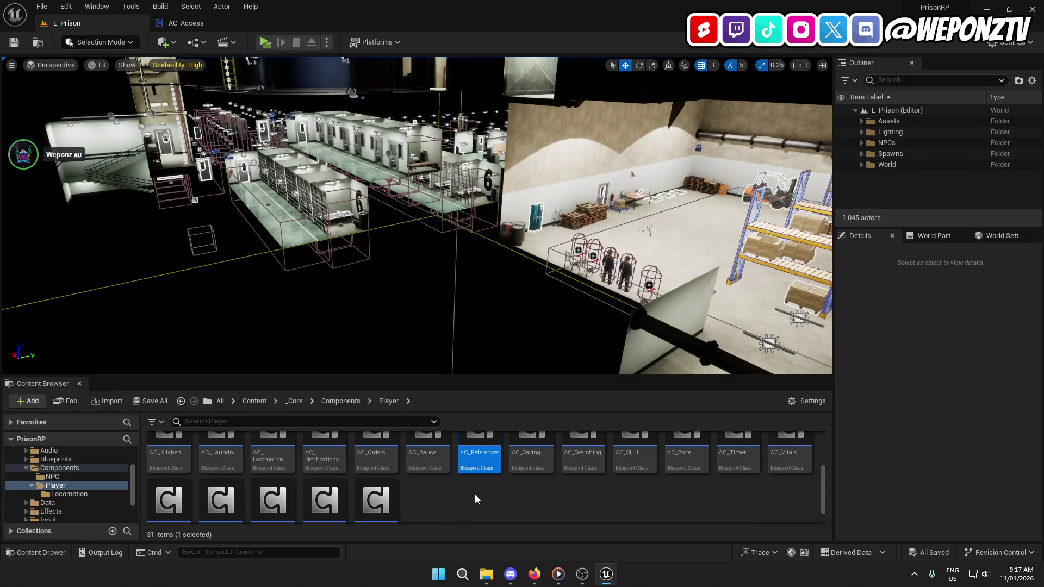
scroll(480, 493, "down", 1)
double_click(531, 443)
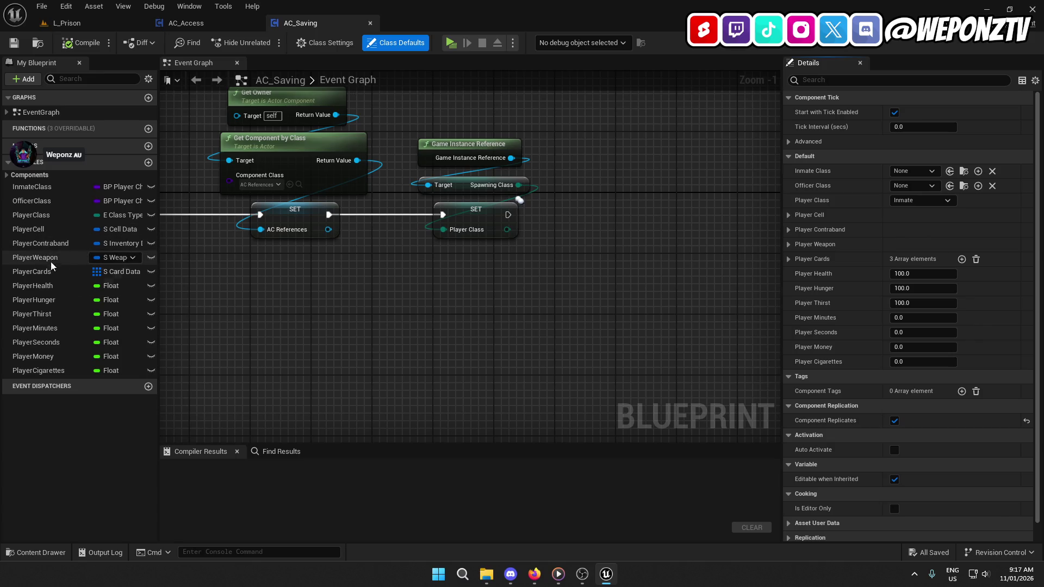
left_click(33, 272)
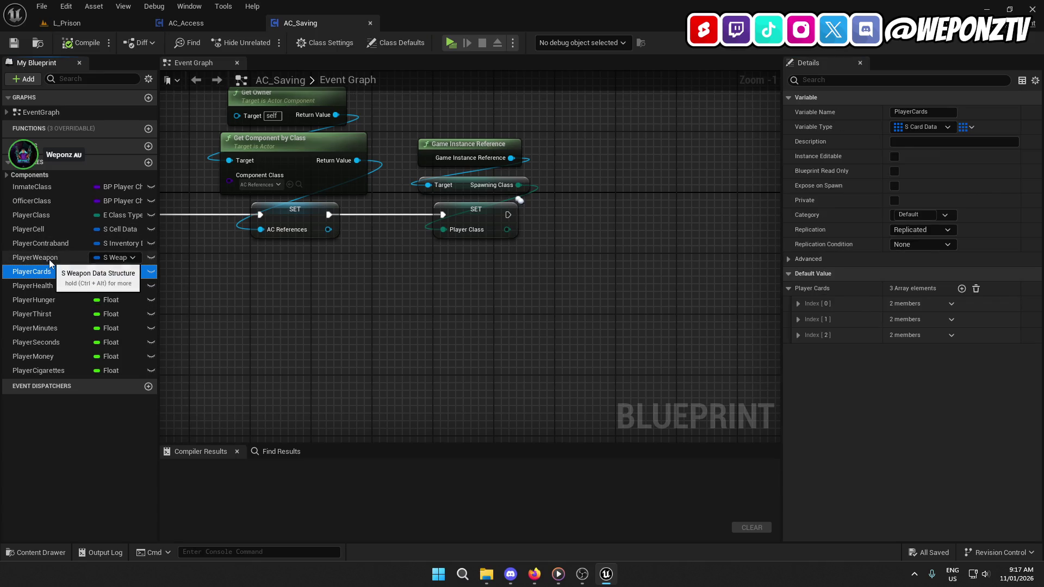
left_click(47, 262)
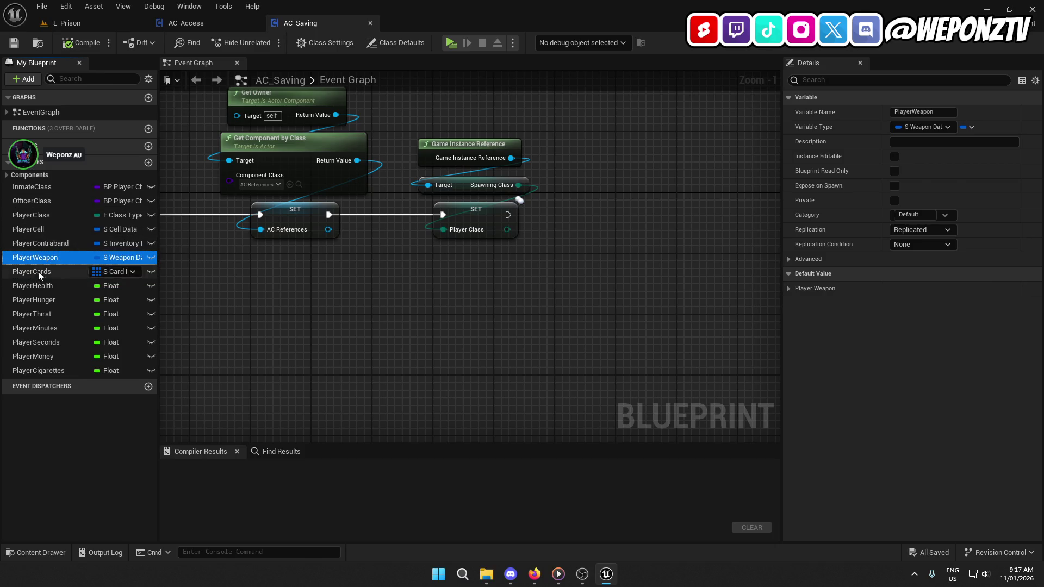
left_click(74, 23)
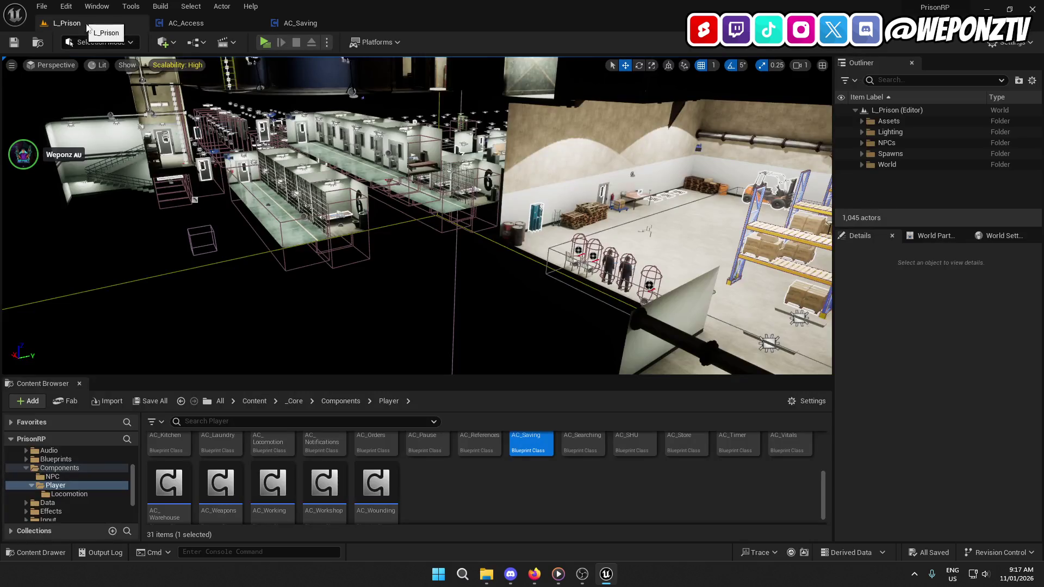
left_click(197, 24)
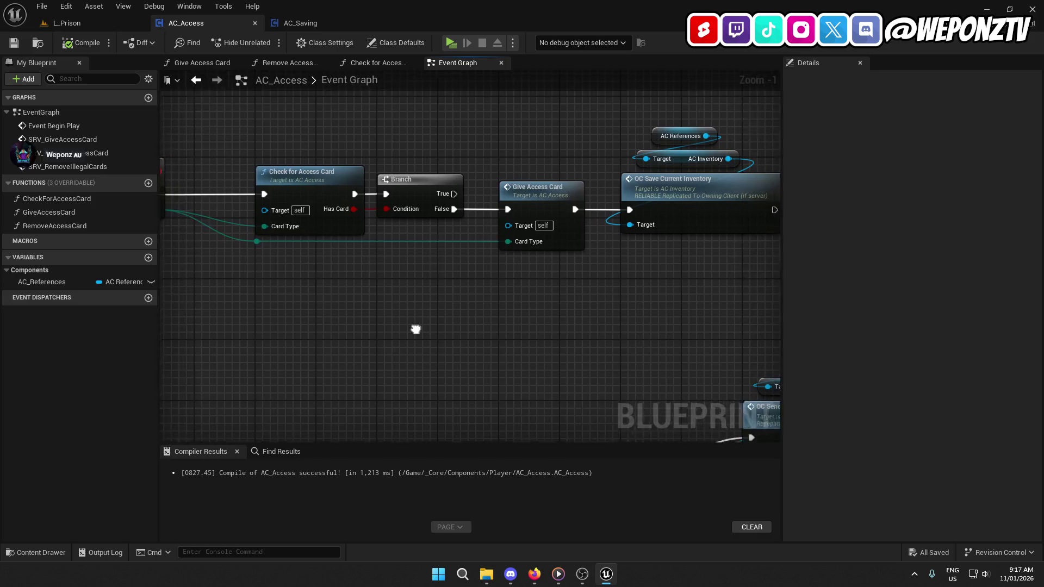
Step: Make SRV_GiveAccessCard run on owning client and rename it OC_GiveAccessCard
left_click(320, 190)
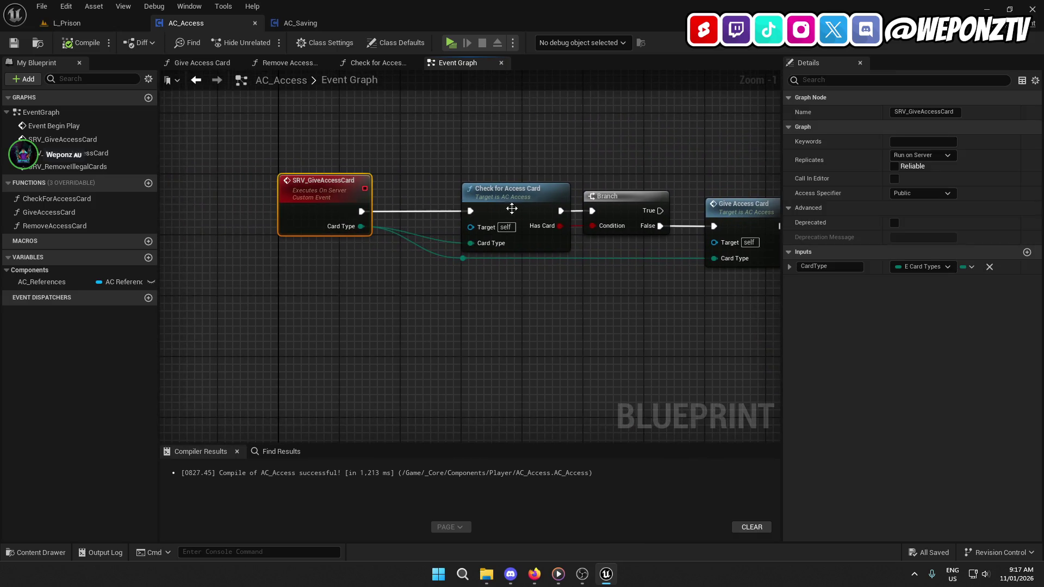
left_click(933, 156)
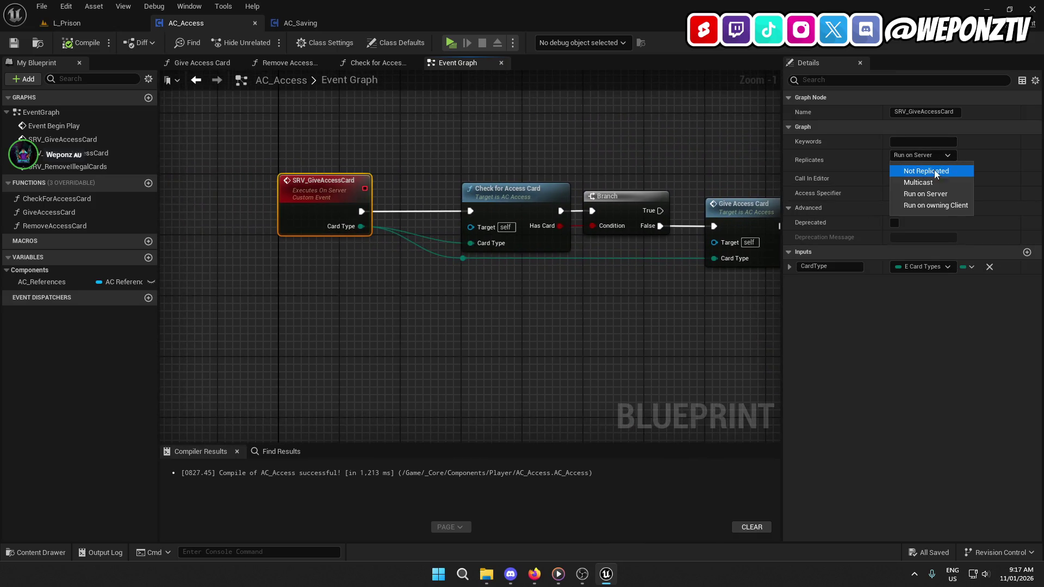
left_click(937, 206)
double_click(905, 111)
type("OC")
key("Return")
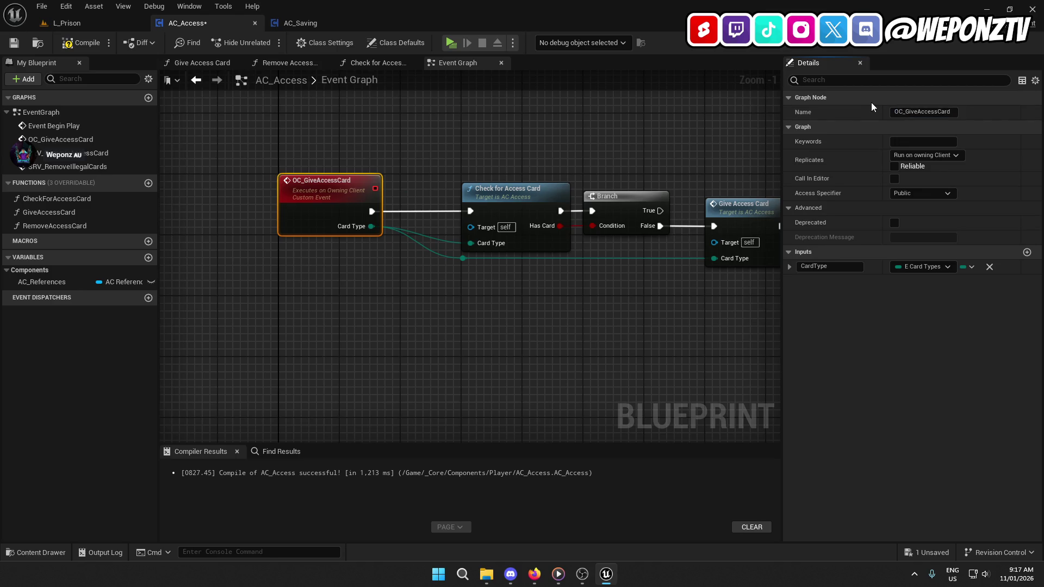
Step: Make SRV_RemoveAccessCard run on owning client and rename it OC_RemoveAccessCard
mouse_move(598, 350)
left_mouse_down()
mouse_move(478, 249)
mouse_move(490, 136)
left_mouse_up()
left_click(318, 234)
mouse_move(751, 272)
left_mouse_down()
mouse_move(696, 245)
mouse_move(280, 168)
mouse_move(163, 332)
mouse_move(163, 364)
left_mouse_up()
mouse_move(467, 261)
left_mouse_down()
mouse_move(396, 293)
mouse_move(270, 196)
mouse_move(249, 154)
left_mouse_up()
mouse_move(514, 107)
left_mouse_down()
mouse_move(353, 103)
mouse_move(22, 66)
left_mouse_up()
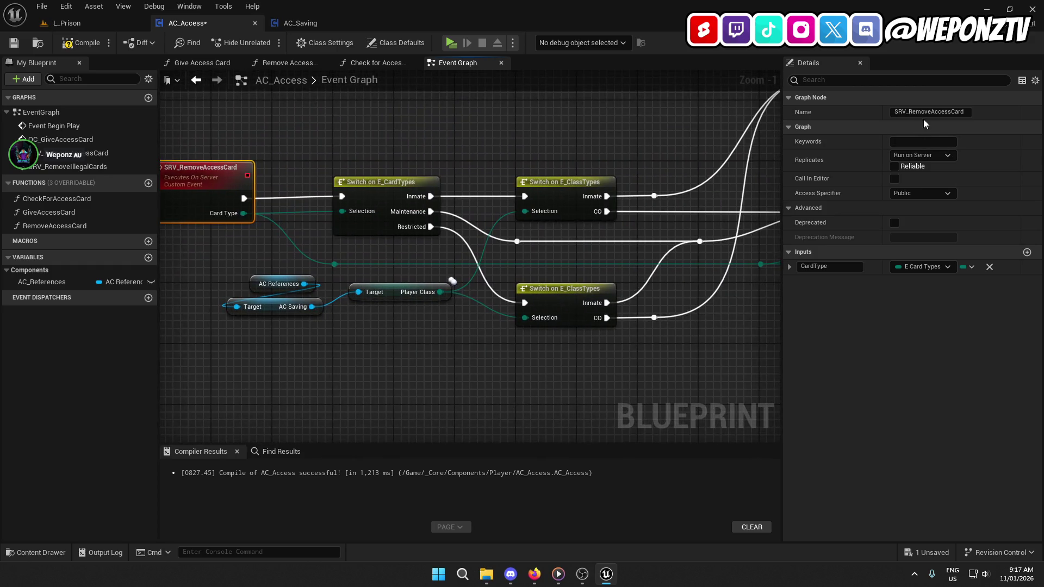
left_click(922, 156)
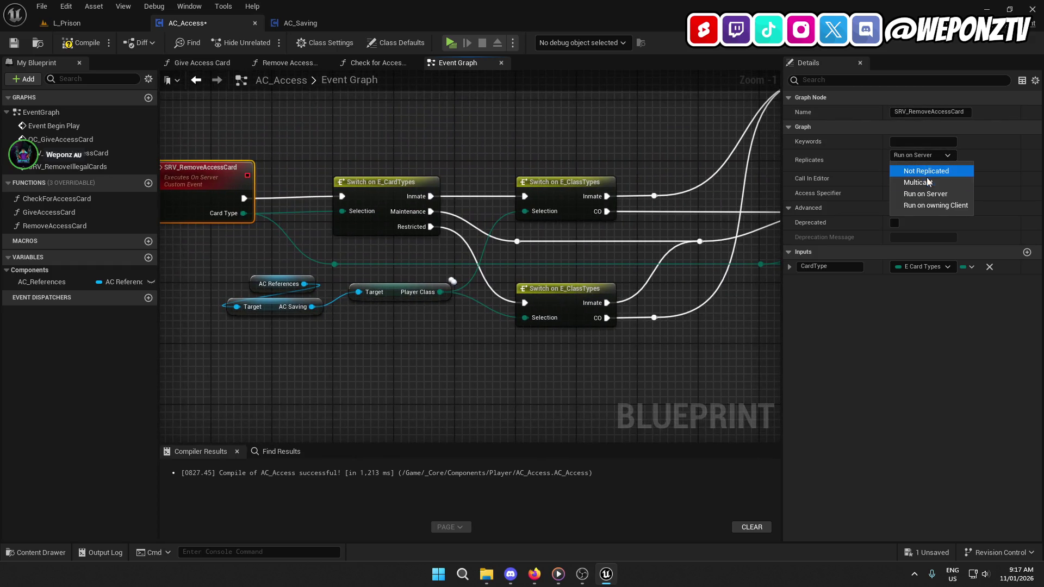
left_click(925, 206)
double_click(900, 111)
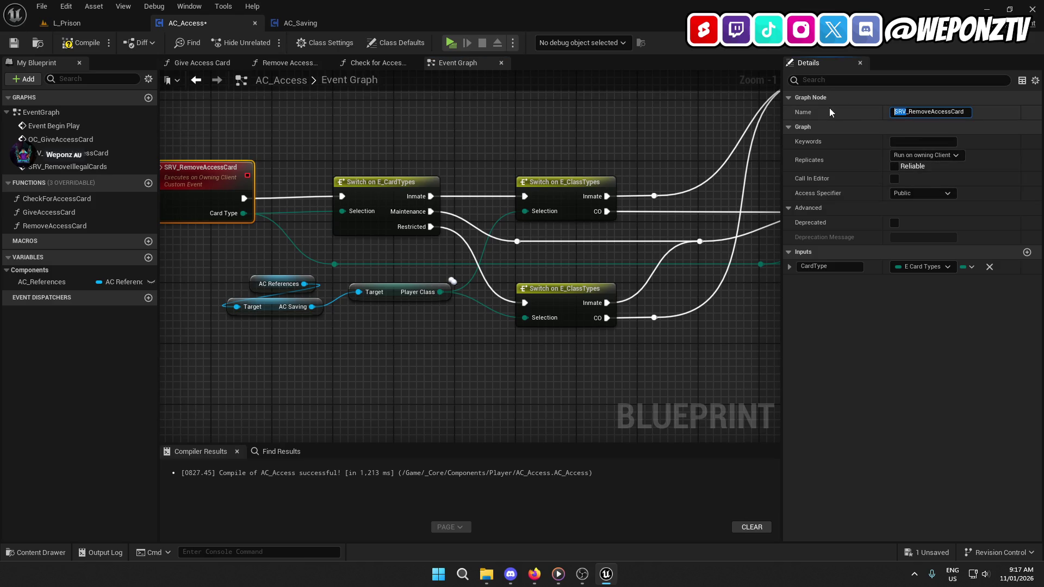
type("OC")
key("Return")
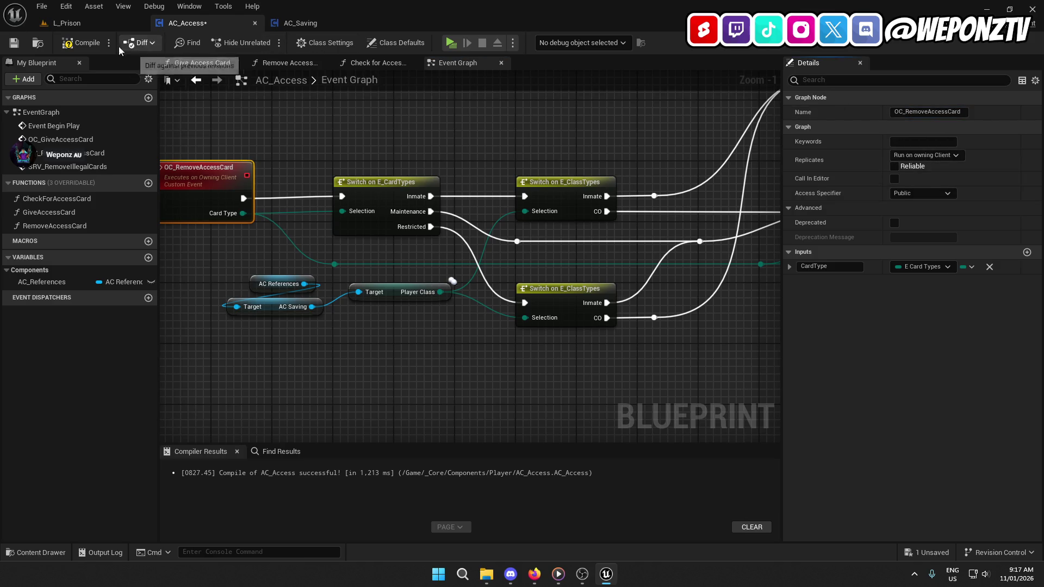
Step: Compile AC_Access, then close the AC_Saving and AC_Access Blueprints
left_click(15, 42)
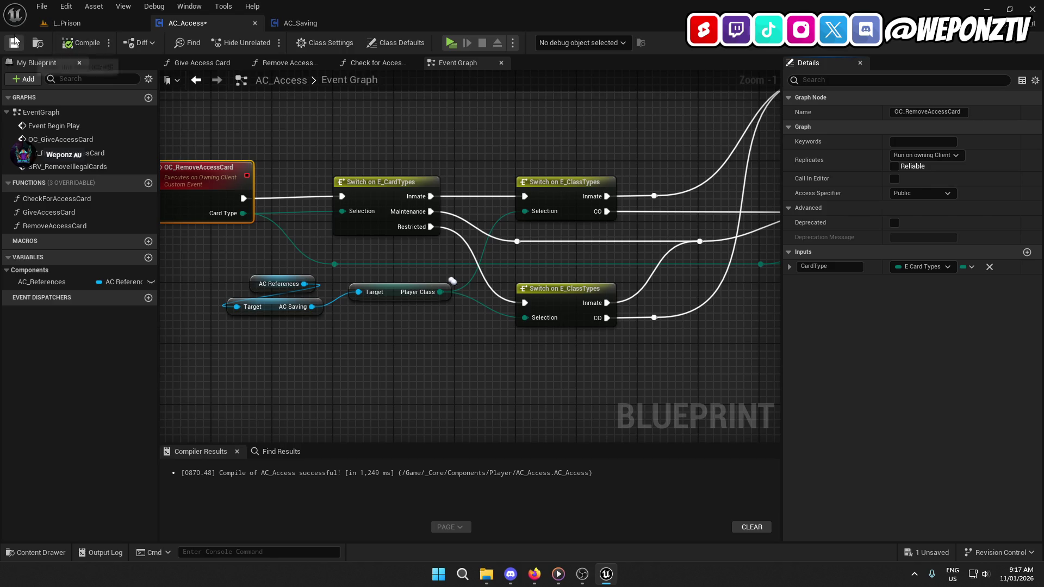
left_click(338, 22)
left_click(370, 23)
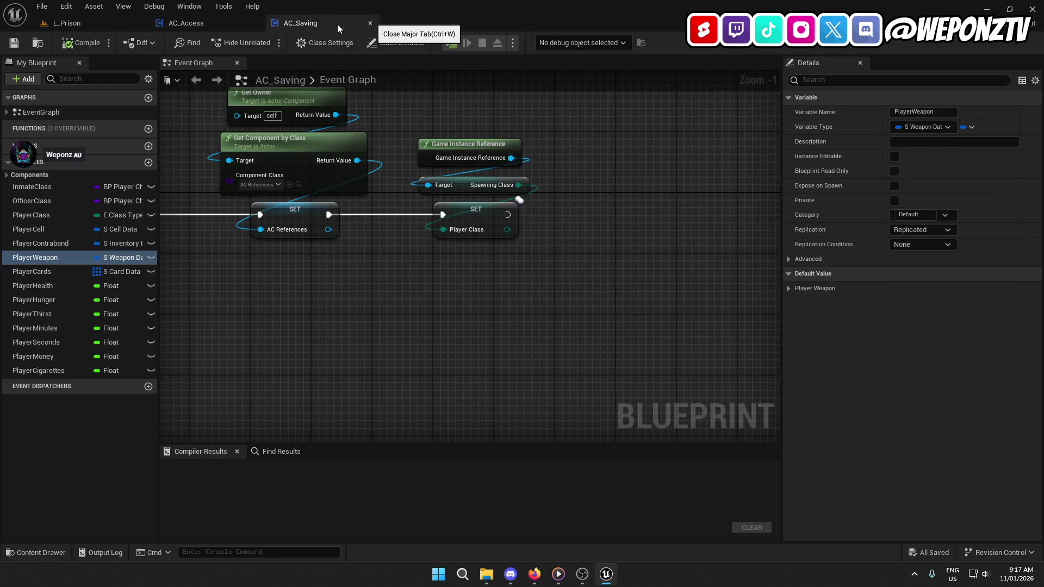
left_click(250, 23)
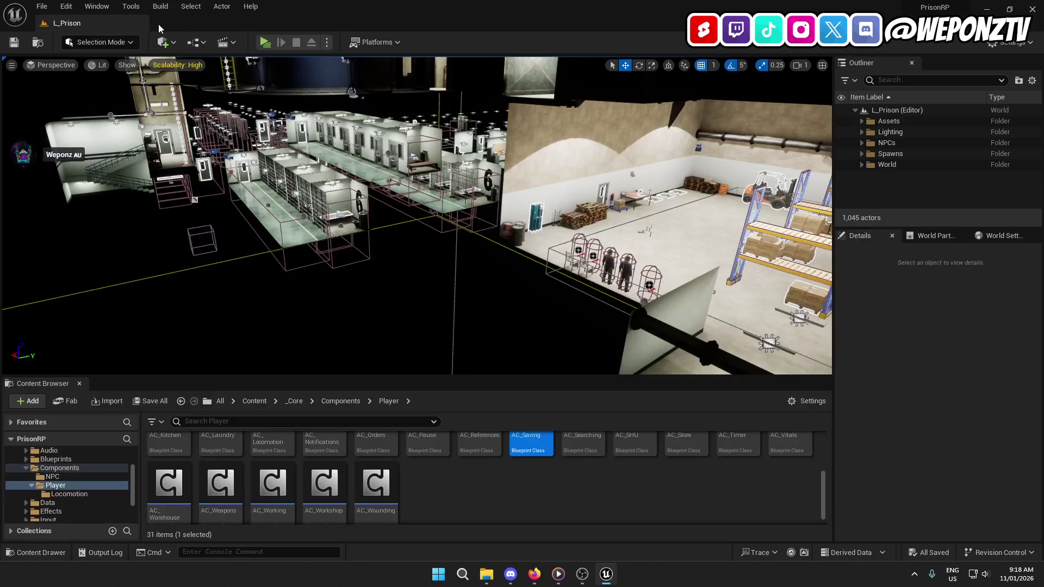
Step: Open BP_GameInstance from _Core/Blueprints/Game and select its SpawningClass variable
left_click(295, 400)
double_click(409, 456)
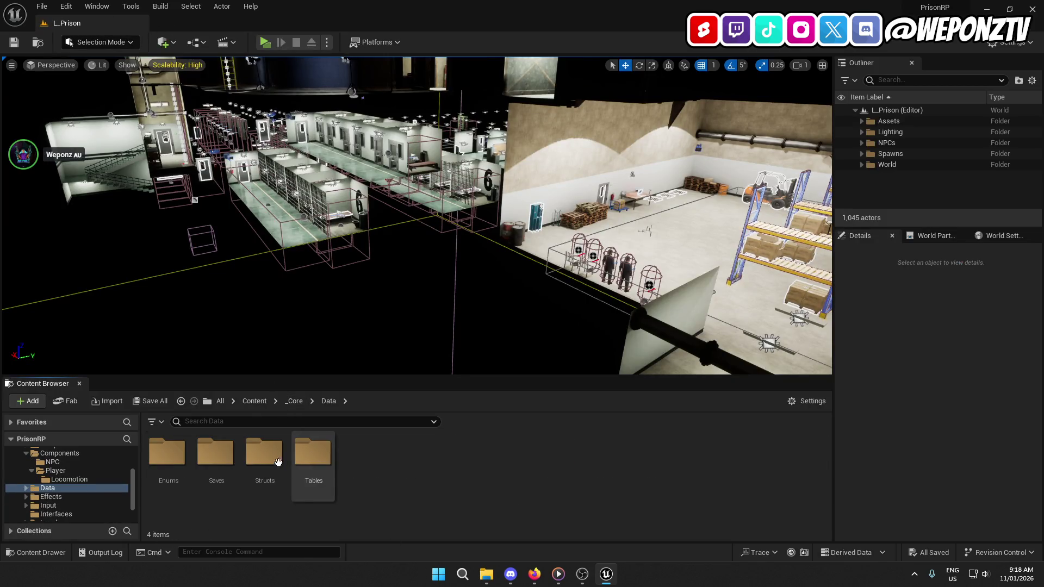
left_click(295, 401)
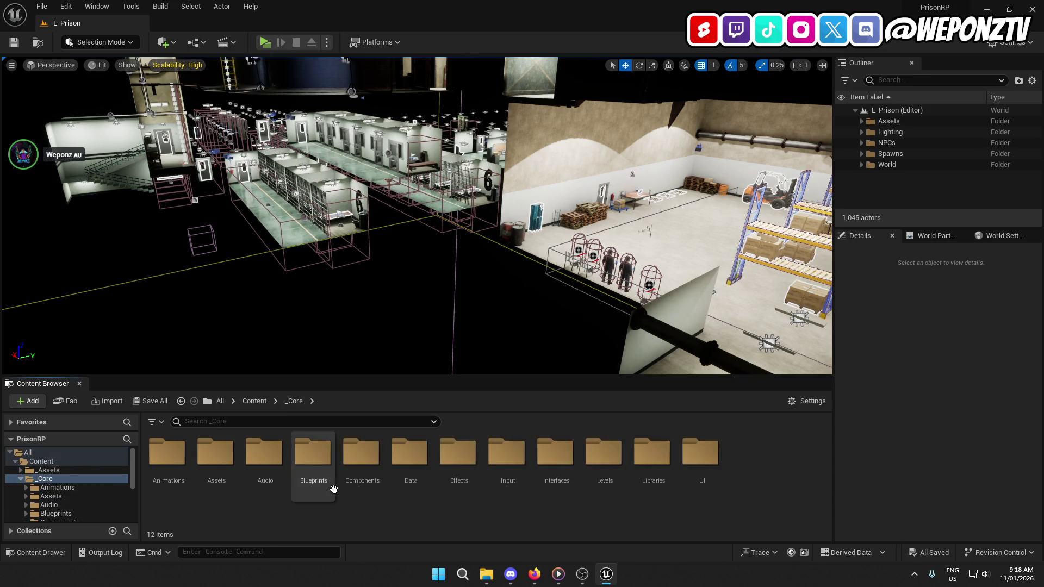
double_click(313, 457)
double_click(585, 457)
double_click(167, 457)
left_click(54, 246)
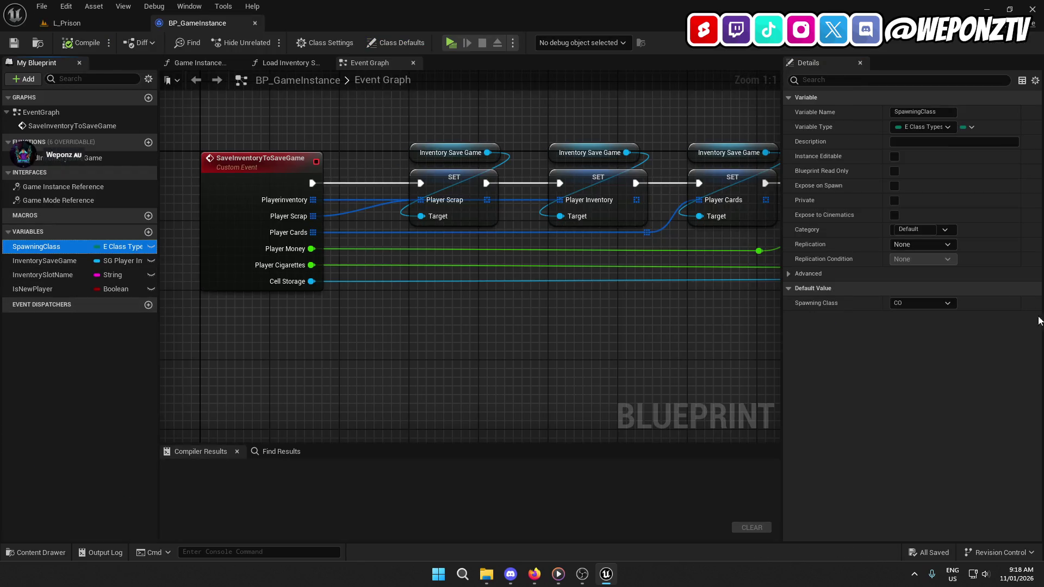
Step: Change the Spawning Class default from CO to Inmate and save BP_GameInstance
left_click(66, 23)
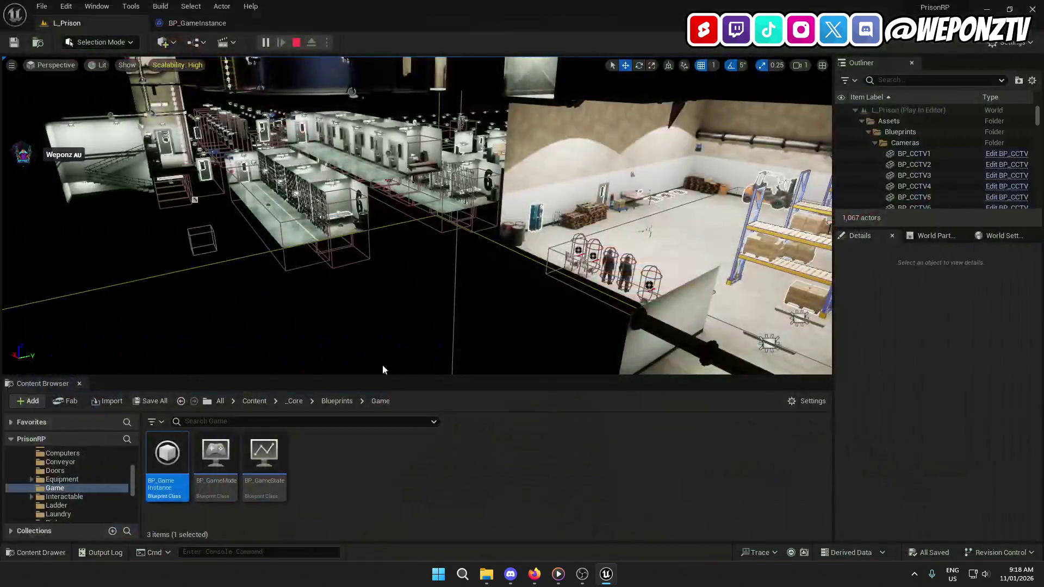
left_click(190, 23)
left_click(923, 303)
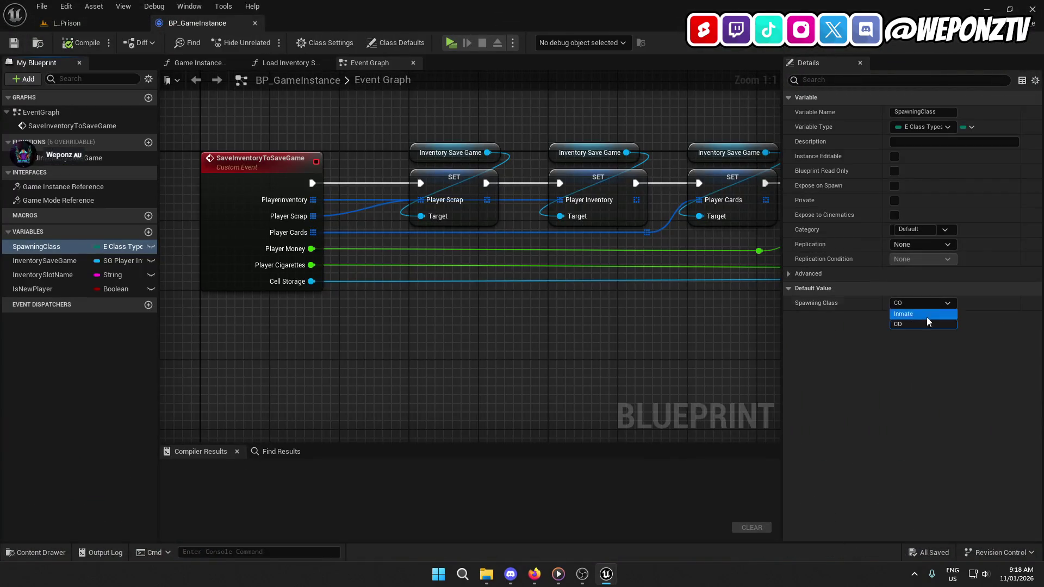
left_click(931, 315)
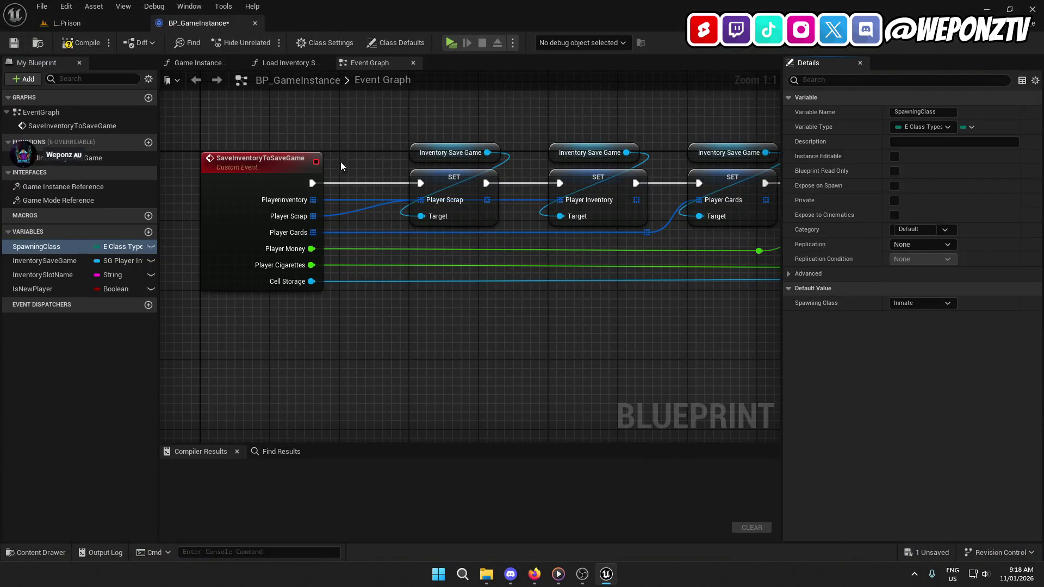
left_click(14, 43)
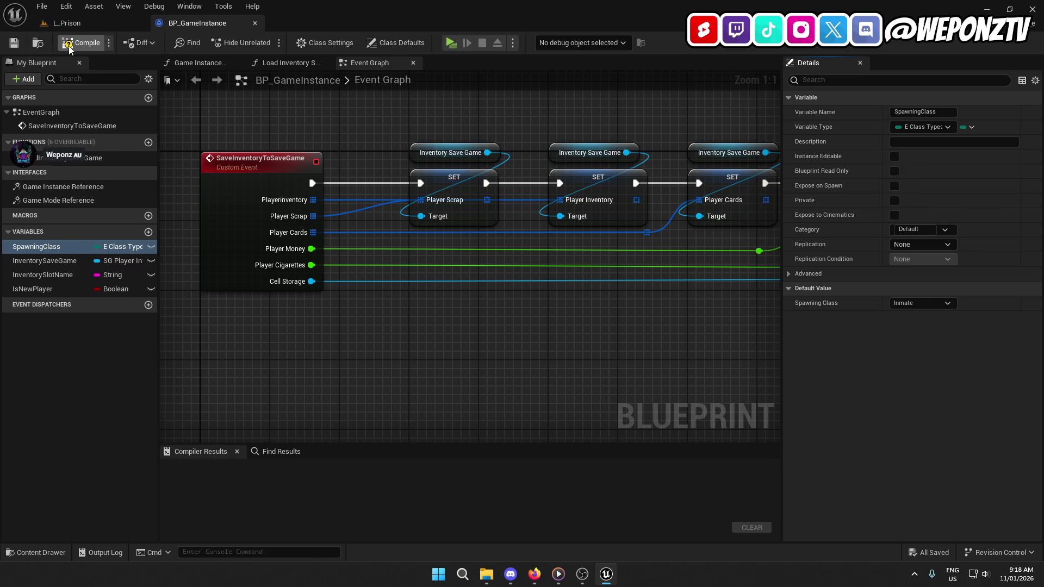
left_click(110, 25)
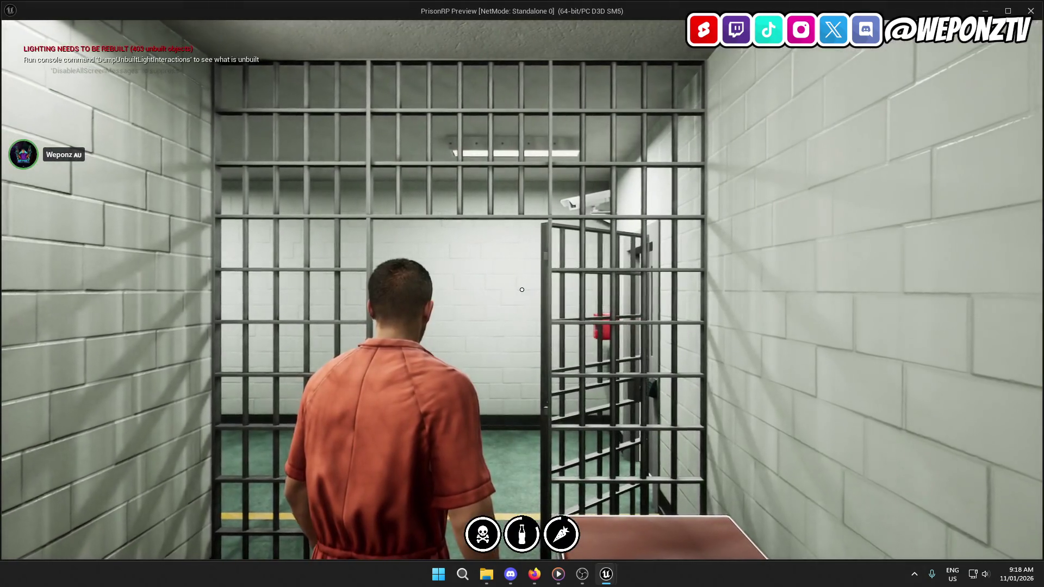
Step: In play, run the inmate through the corridors and yard to the contraband seller and open his shop
key("w")
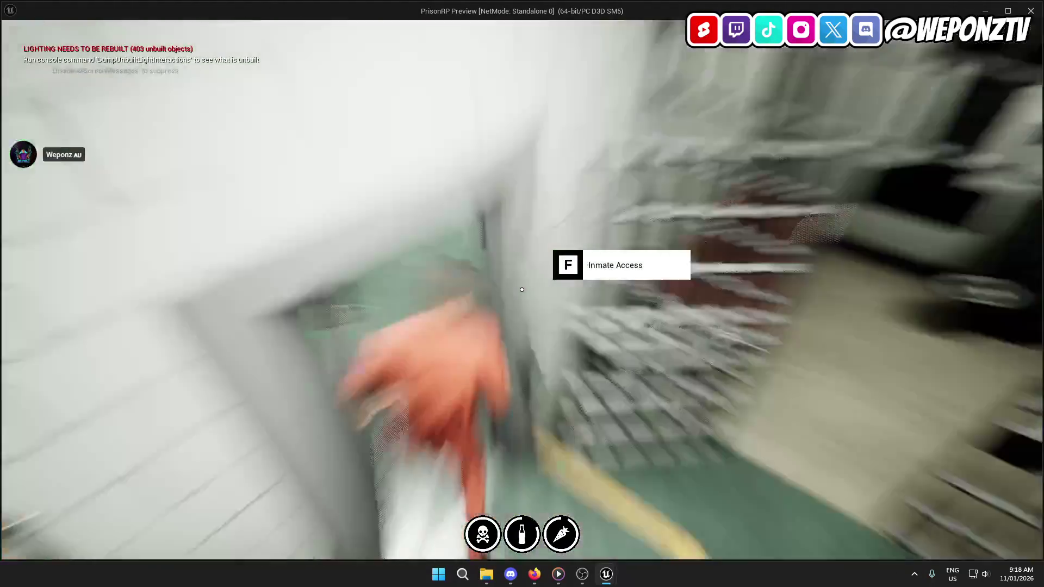
key("w")
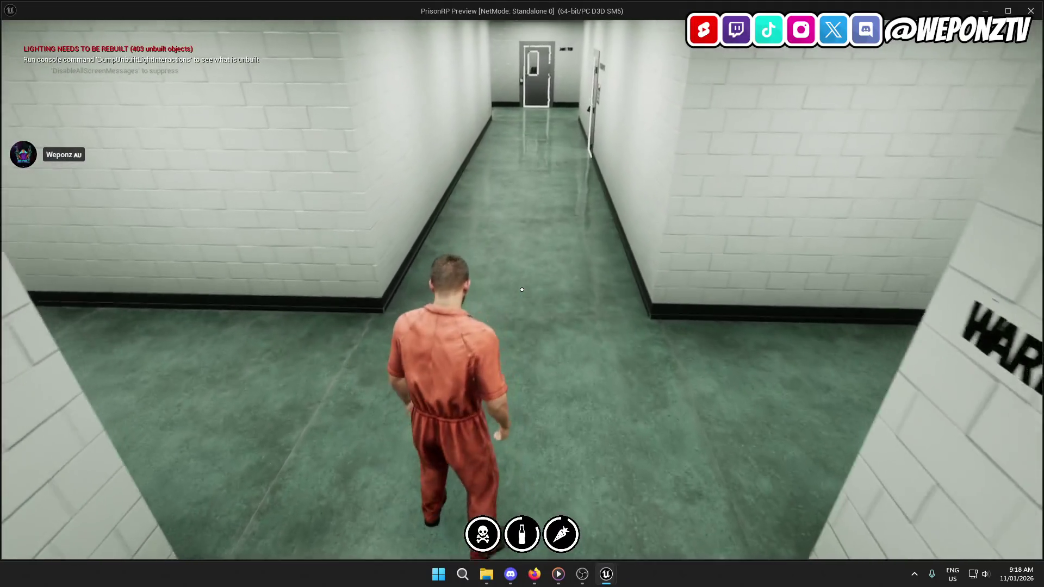
key("w")
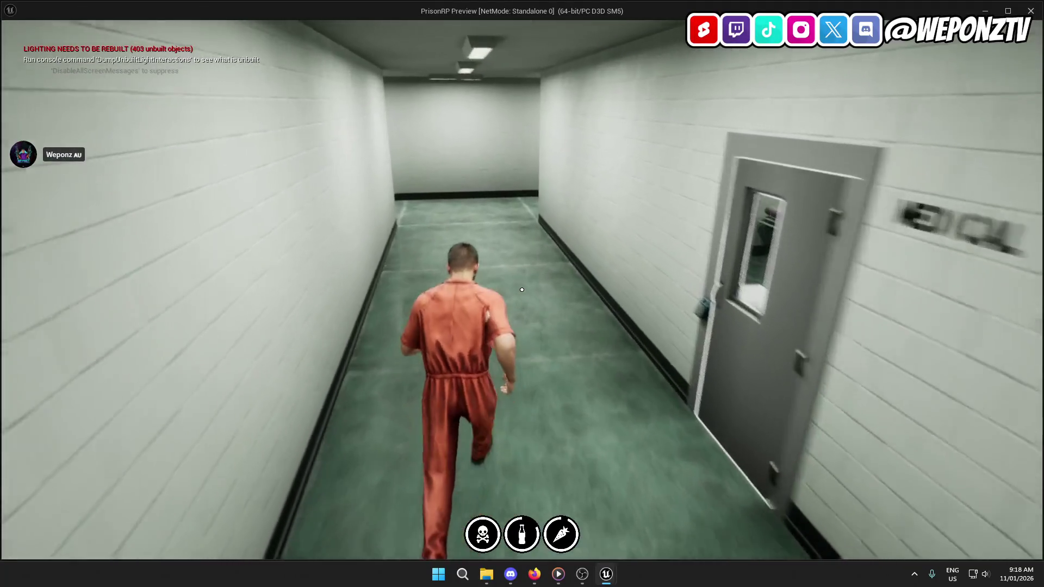
key("Tab")
key("Tab")
key("w")
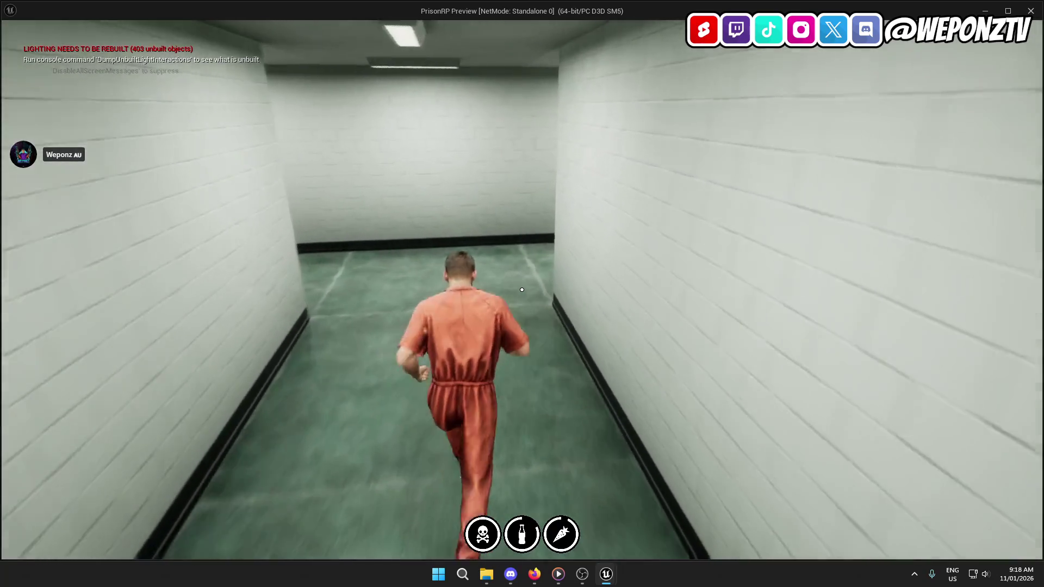
key("w")
key("e")
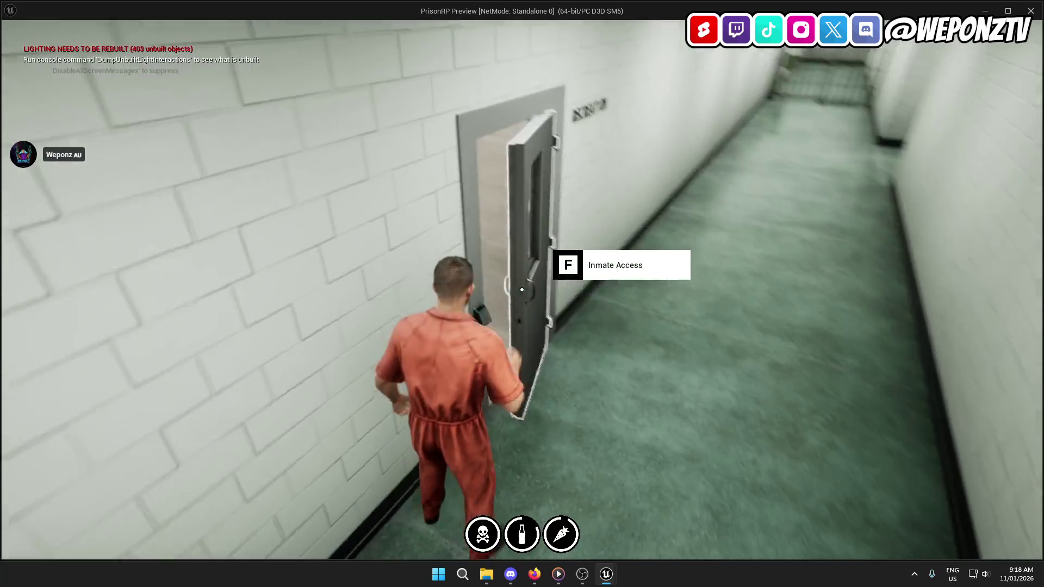
key("w")
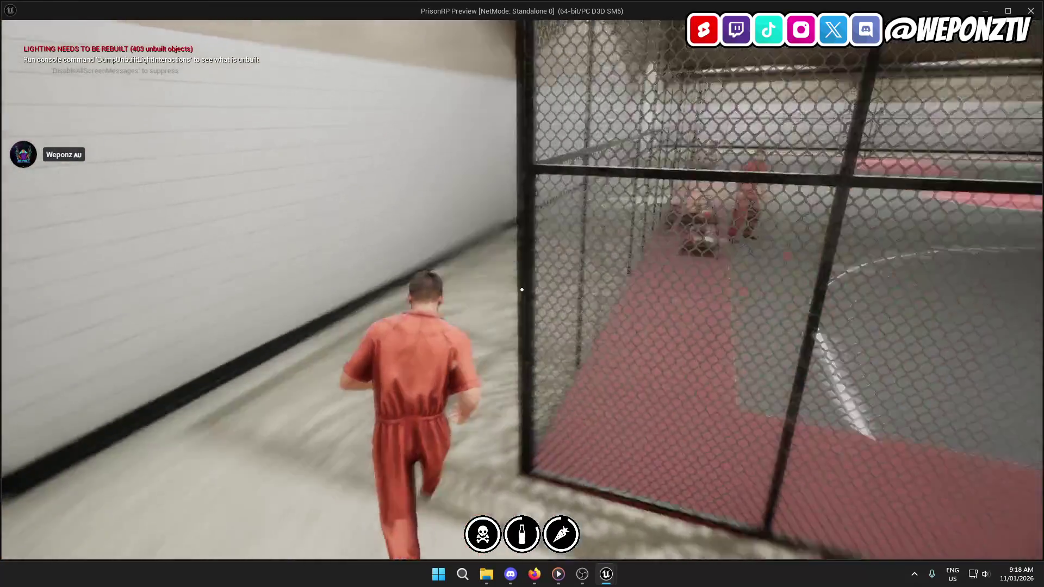
key("w")
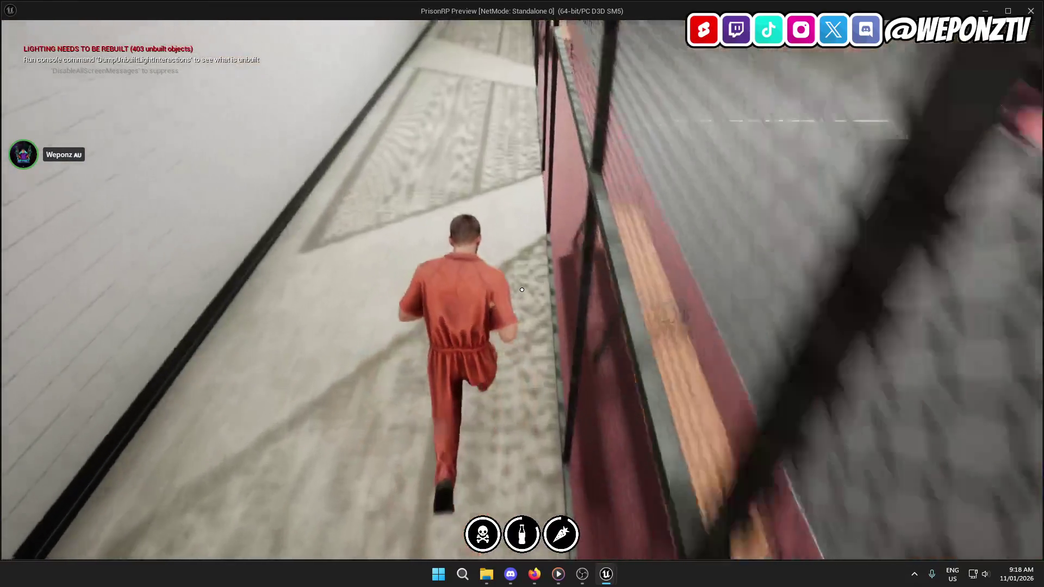
key("w")
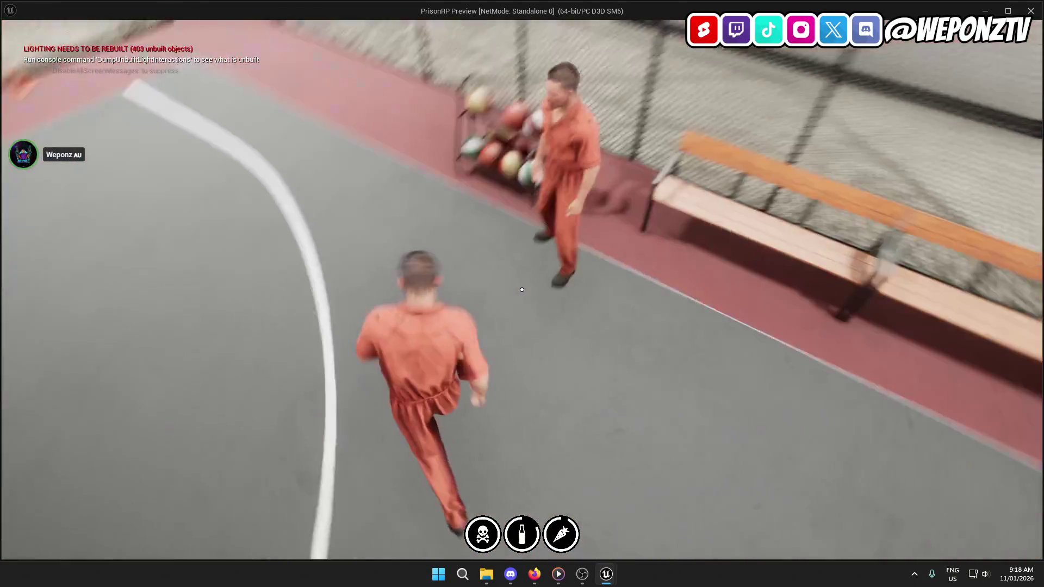
key("e")
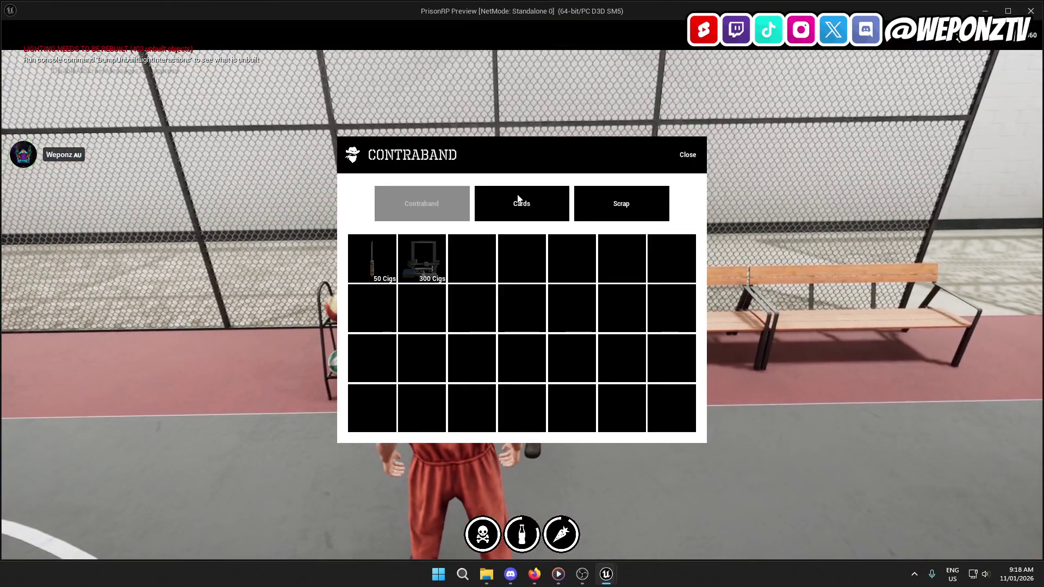
Step: Order the Maintenance Access Card from the shop's Cards tab, then return to the editor
left_click(522, 203)
left_click(375, 259)
left_click(530, 321)
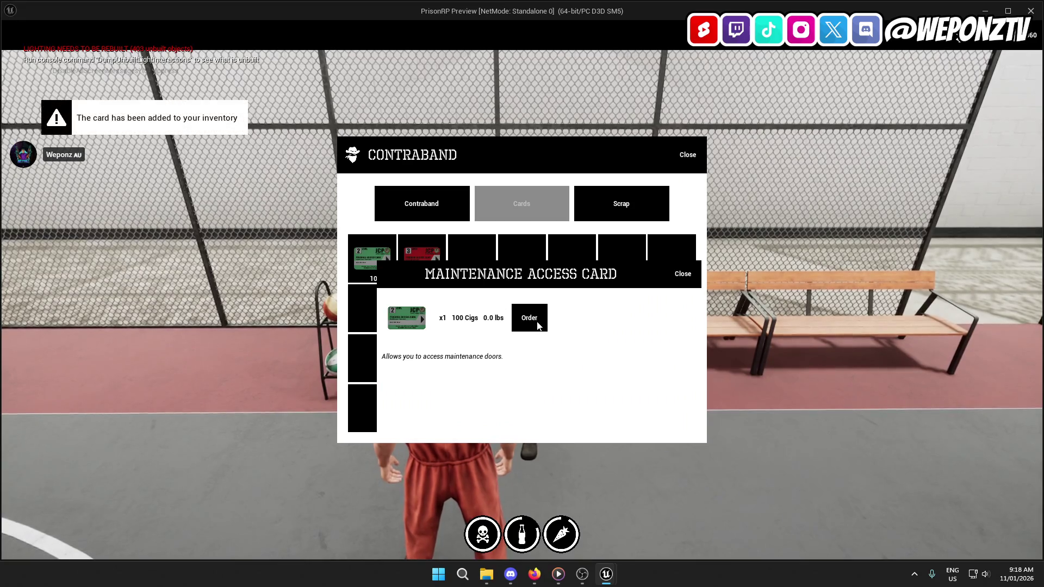
left_click(684, 275)
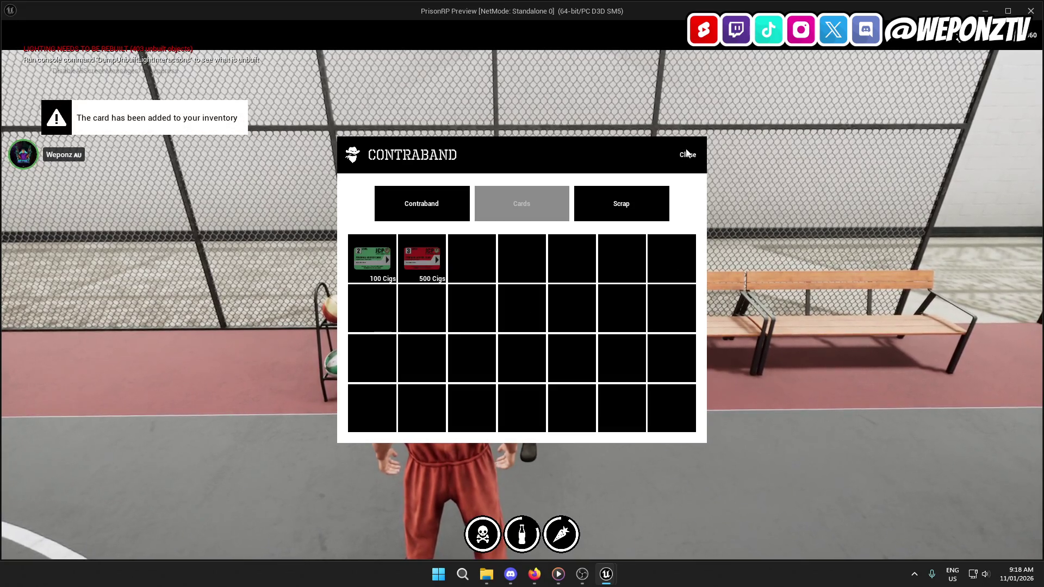
key("alt+Tab")
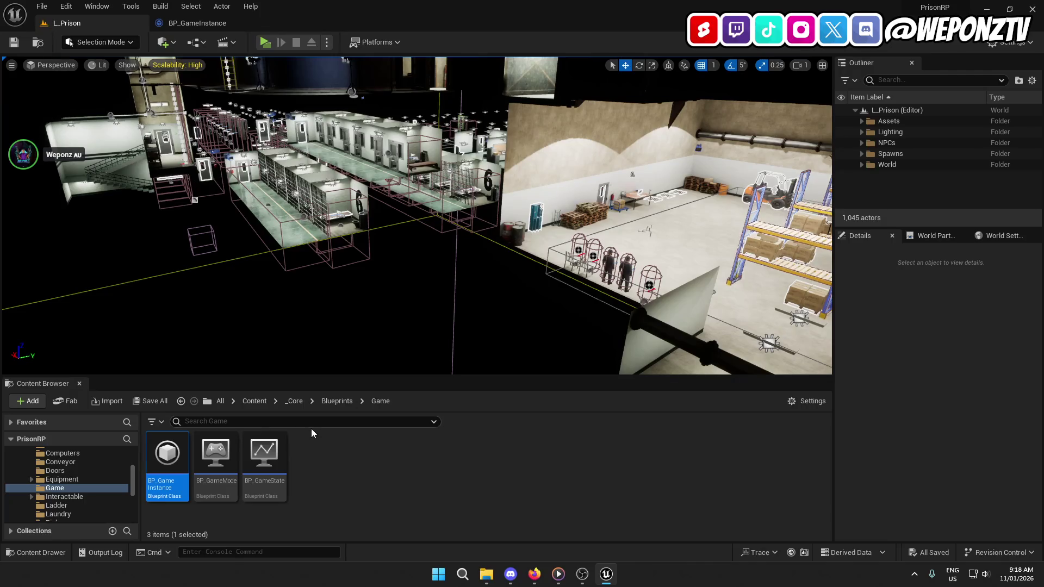
Step: Open the WBP_Store_Menu widget blueprint from _Core/UI/Widgets/Elements
left_click(299, 402)
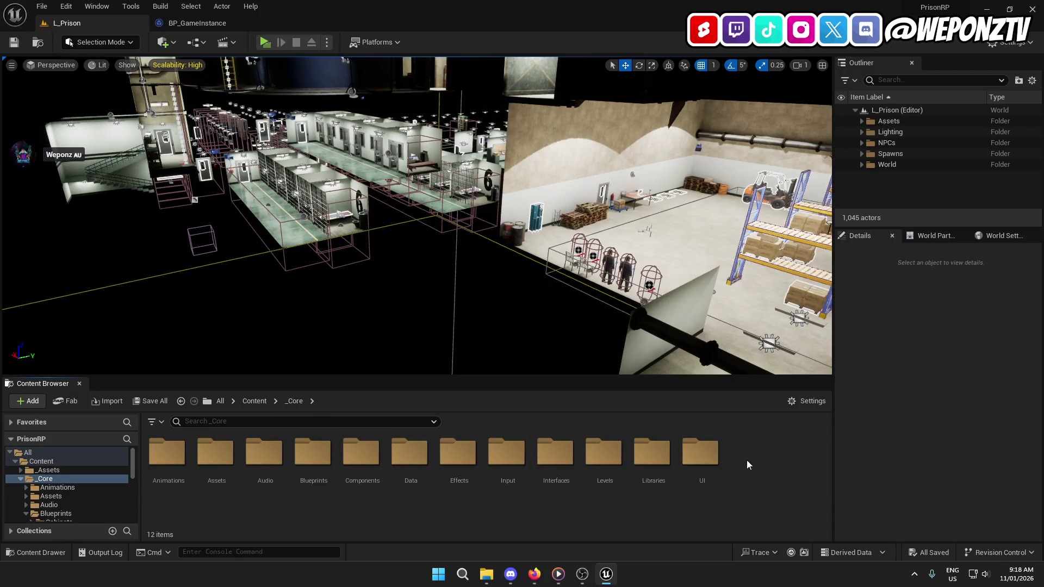
double_click(692, 456)
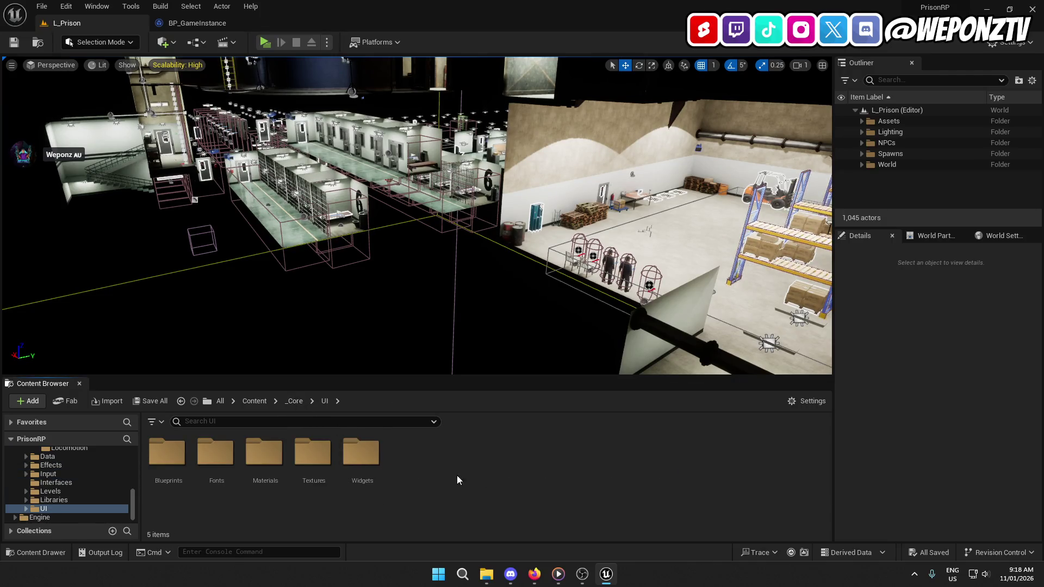
double_click(361, 451)
double_click(216, 453)
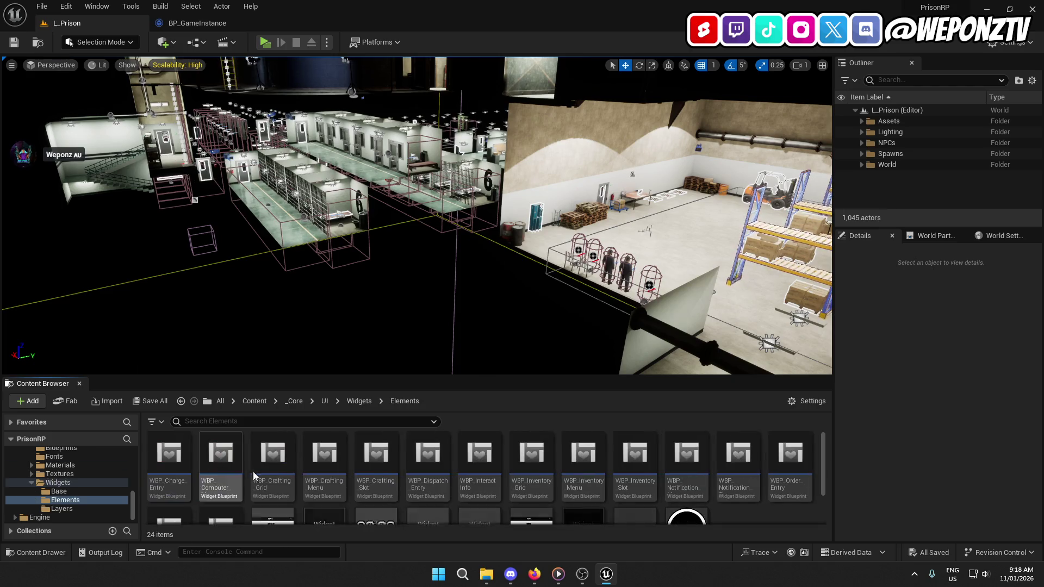
scroll(466, 486, "down", 3)
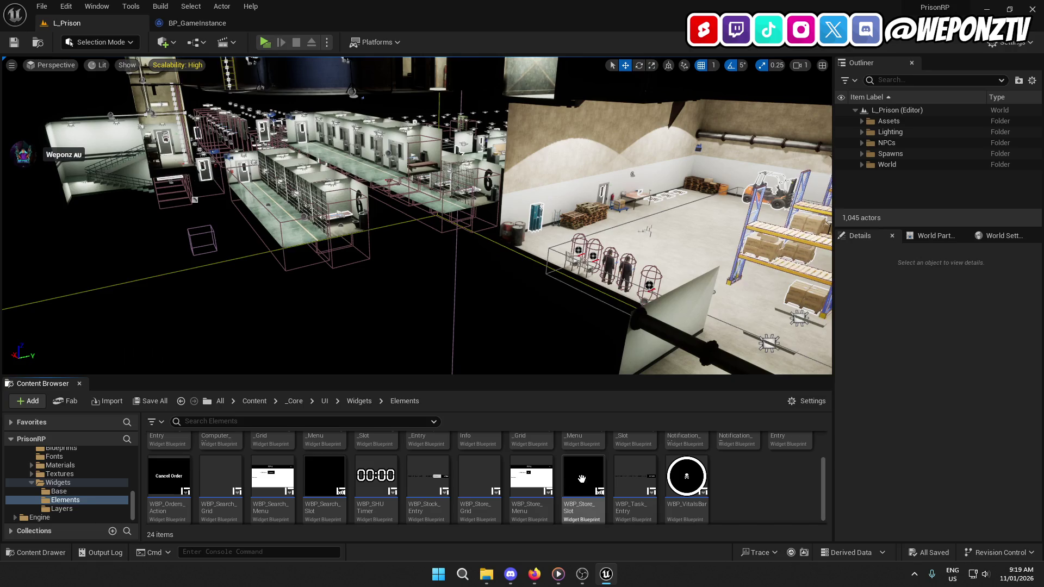
scroll(644, 477, "down", 1)
double_click(528, 464)
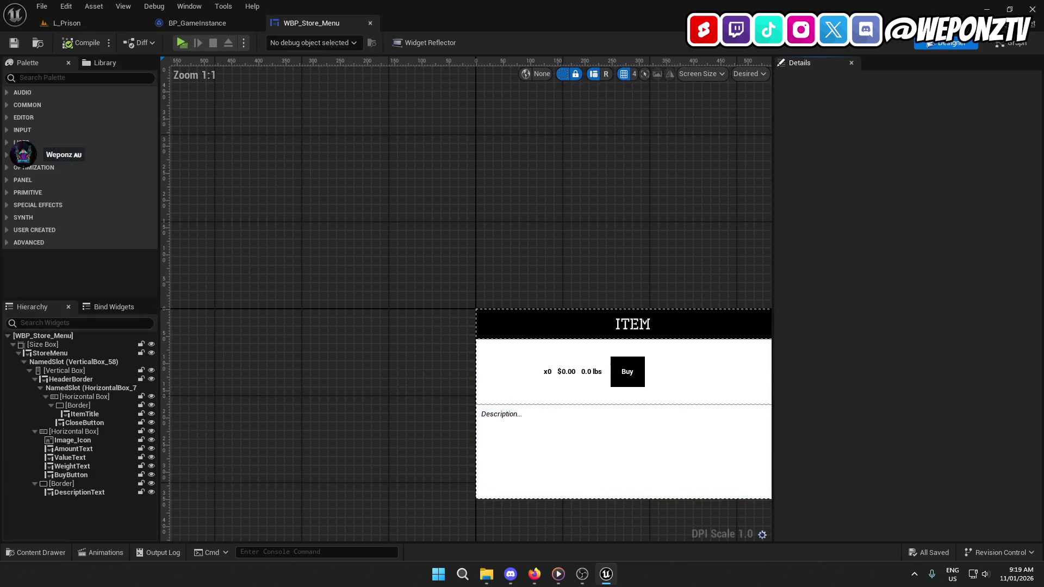
Step: Find the SRV Purchase Store Item call in the store menu's Event Graph
left_click(1021, 45)
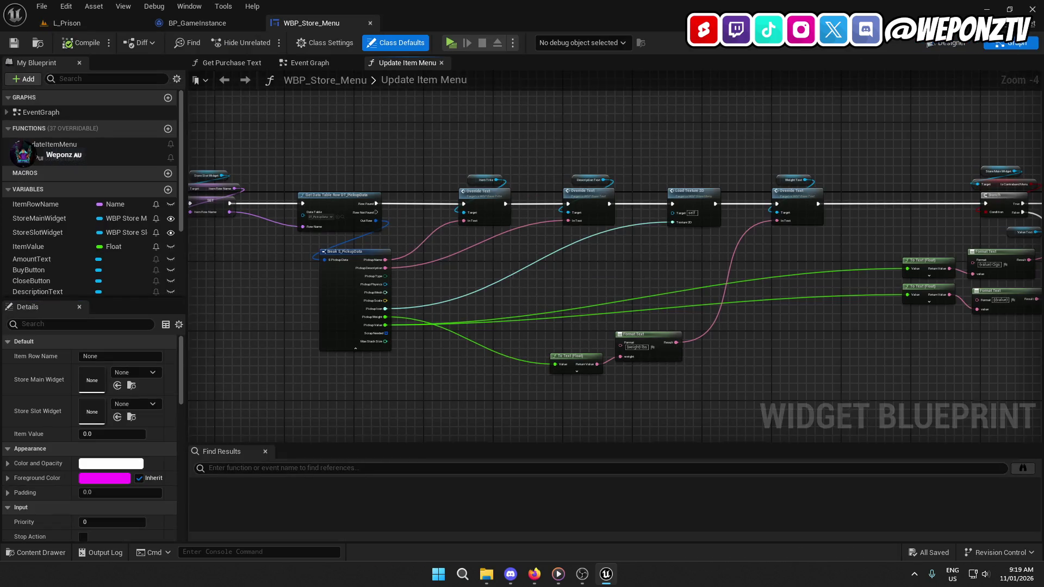
left_click(318, 65)
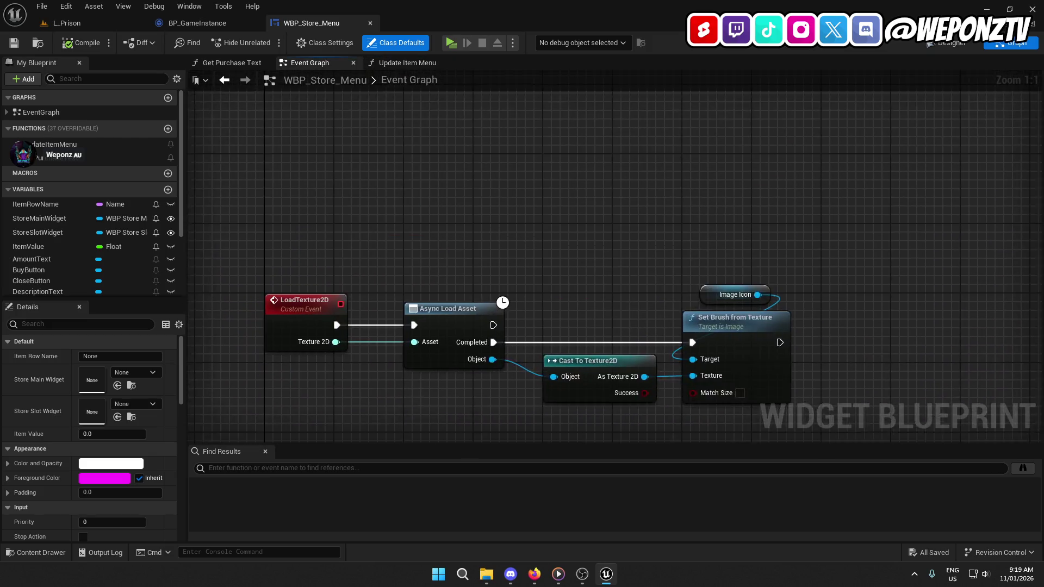
scroll(430, 90, "down", 4)
left_click_drag(396, 361, 375, 75)
scroll(429, 246, "up", 2)
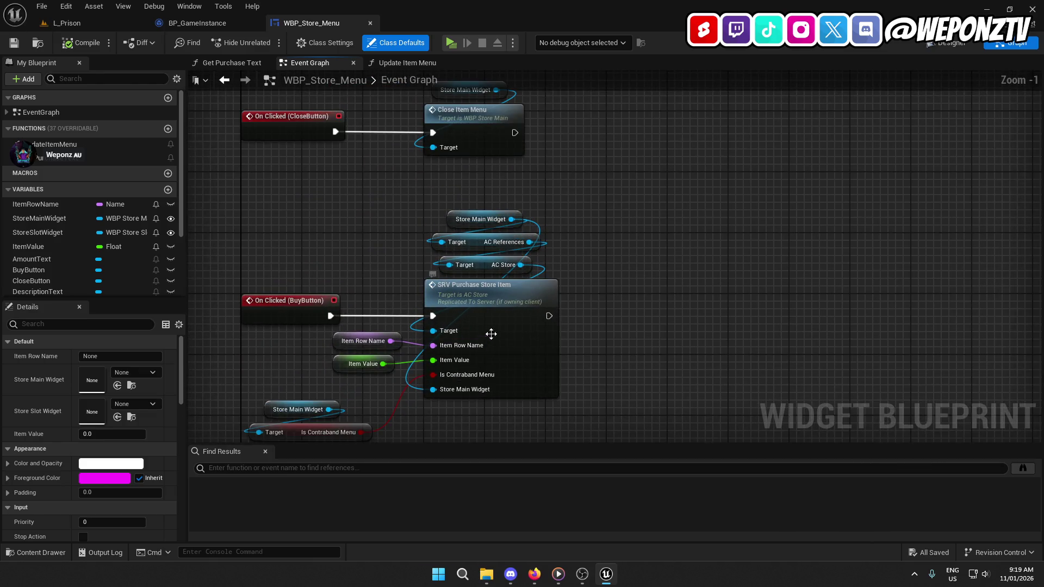
left_click_drag(593, 315, 499, 280)
left_click(395, 263)
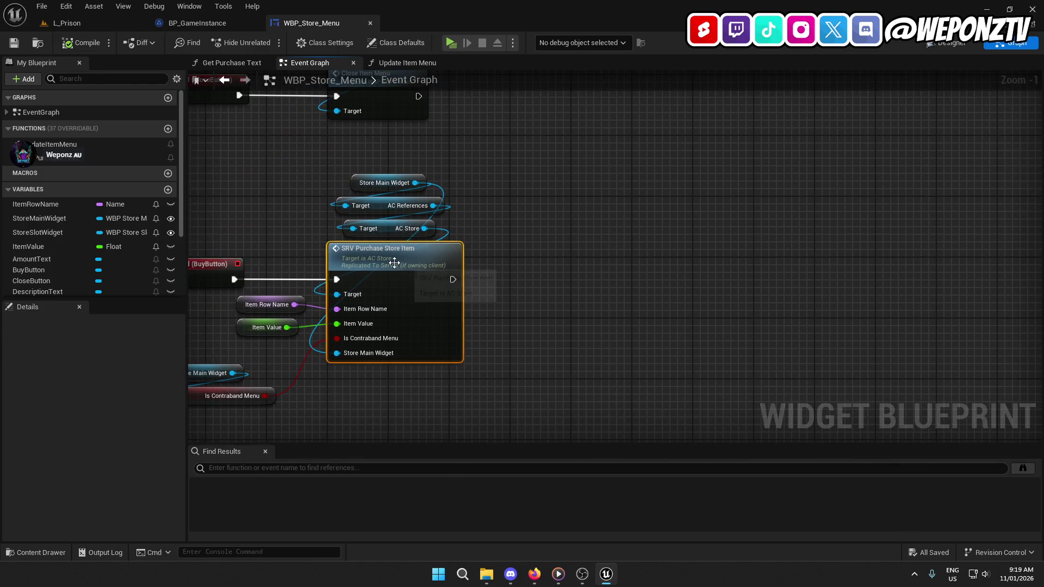
Step: Review AC_Store's Purchase Store Item function logic, then go back to the purchase call in WBP_Store_Menu
double_click(394, 263)
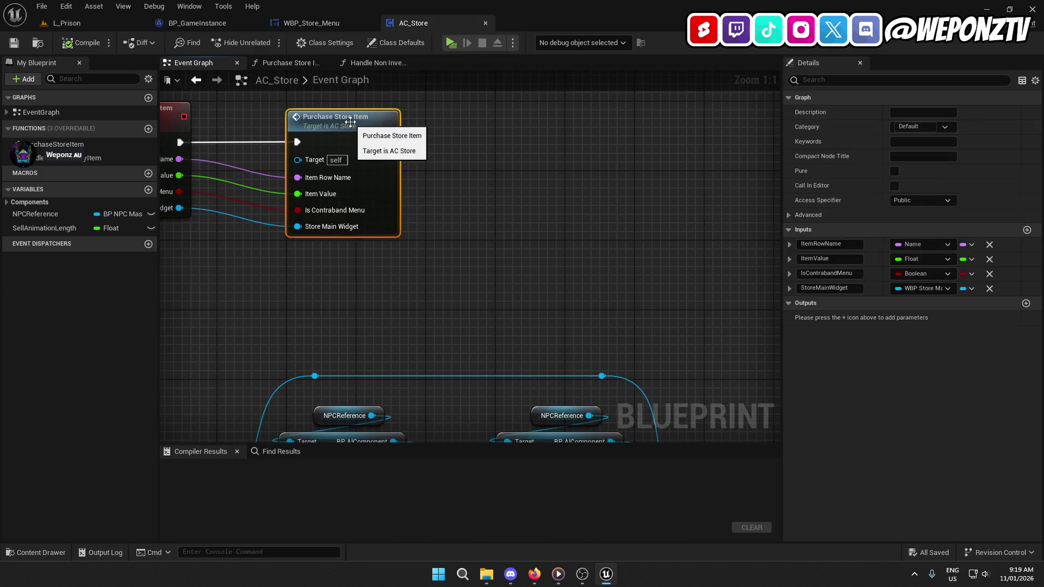
double_click(350, 122)
mouse_move(670, 394)
left_mouse_down()
mouse_move(626, 347)
mouse_move(695, 258)
mouse_move(778, 208)
left_mouse_up()
mouse_move(490, 272)
left_mouse_down()
mouse_move(794, 219)
mouse_move(680, 190)
mouse_move(380, 149)
mouse_move(268, 278)
mouse_move(435, 163)
mouse_move(250, 135)
left_mouse_up()
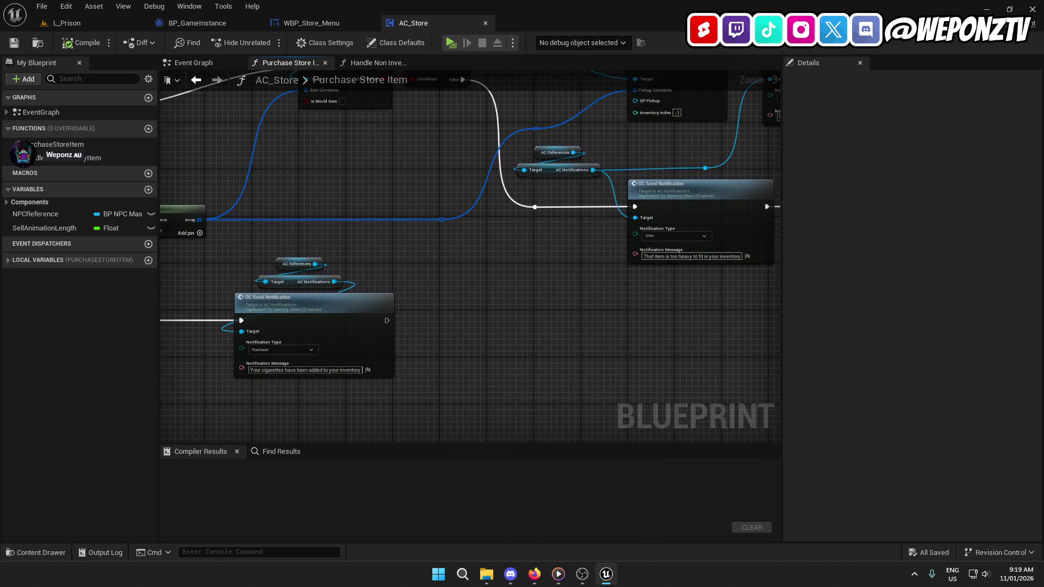
left_click_drag(317, 72, 242, 75)
left_click(326, 23)
left_click_drag(516, 252, 613, 233)
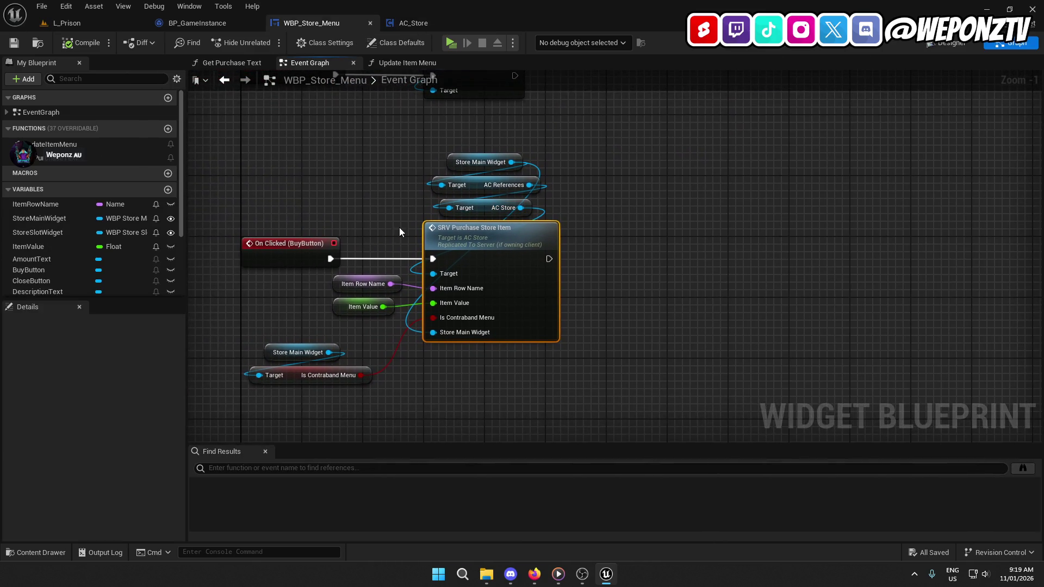
Step: From copied Store Main Widget and AC References nodes, add a BP Player HUD getter and Toggle Store call
left_click_drag(598, 188, 478, 148)
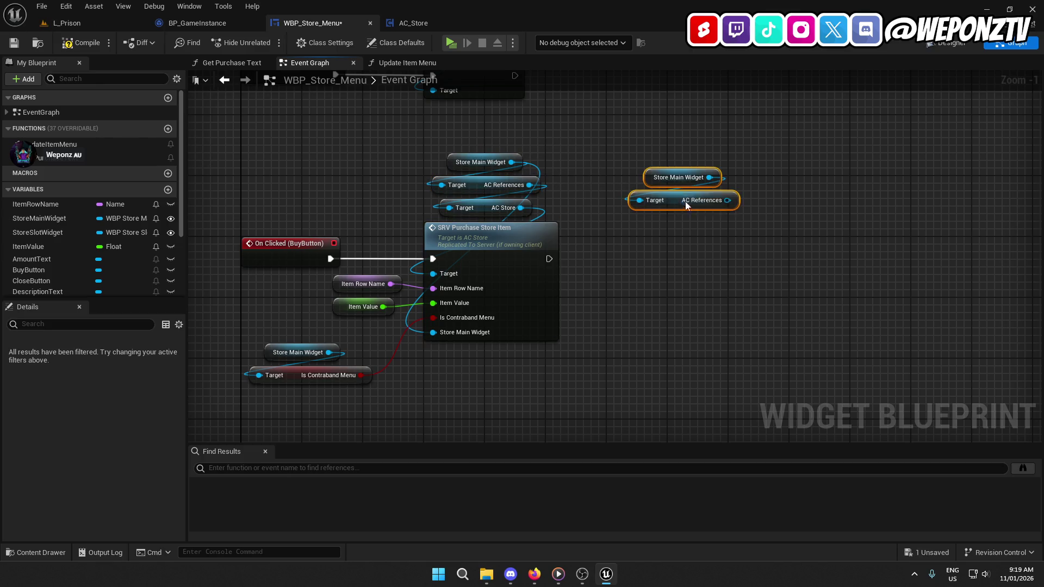
left_click_drag(728, 200, 685, 252)
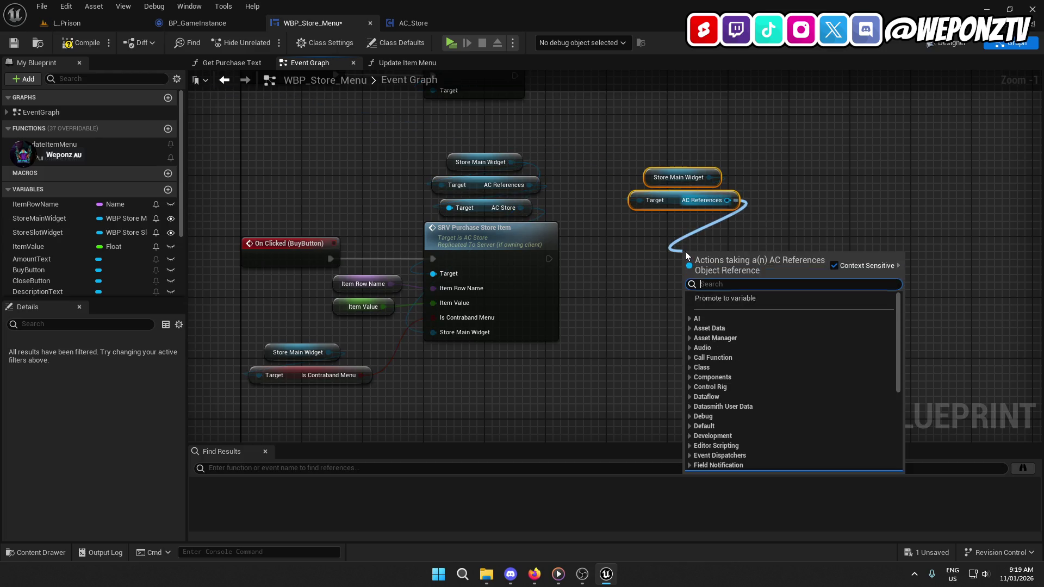
type("hud")
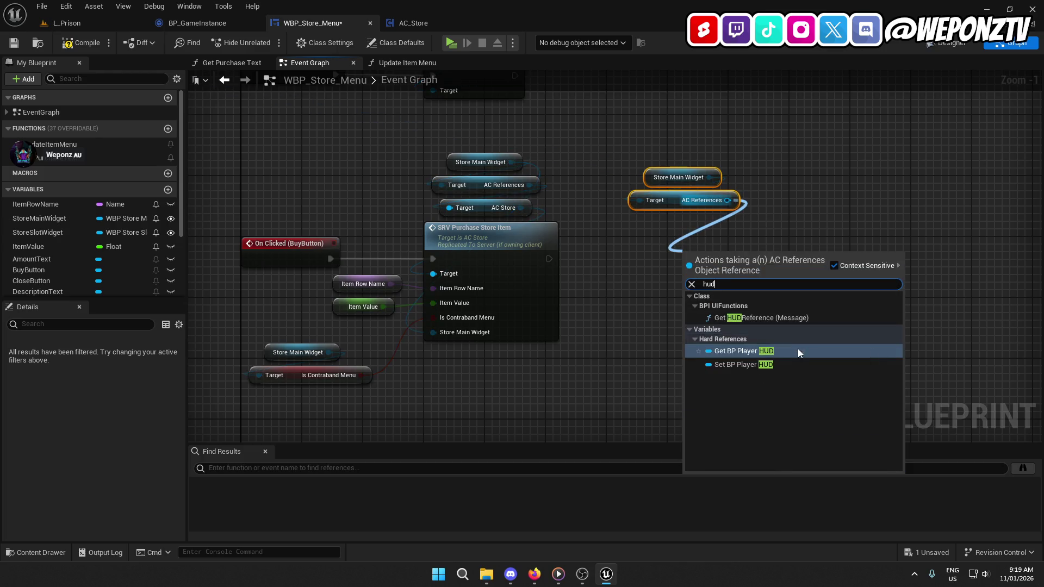
left_click(798, 343)
mouse_move(688, 243)
left_mouse_down()
mouse_move(674, 220)
mouse_move(705, 268)
left_mouse_up()
type("togg")
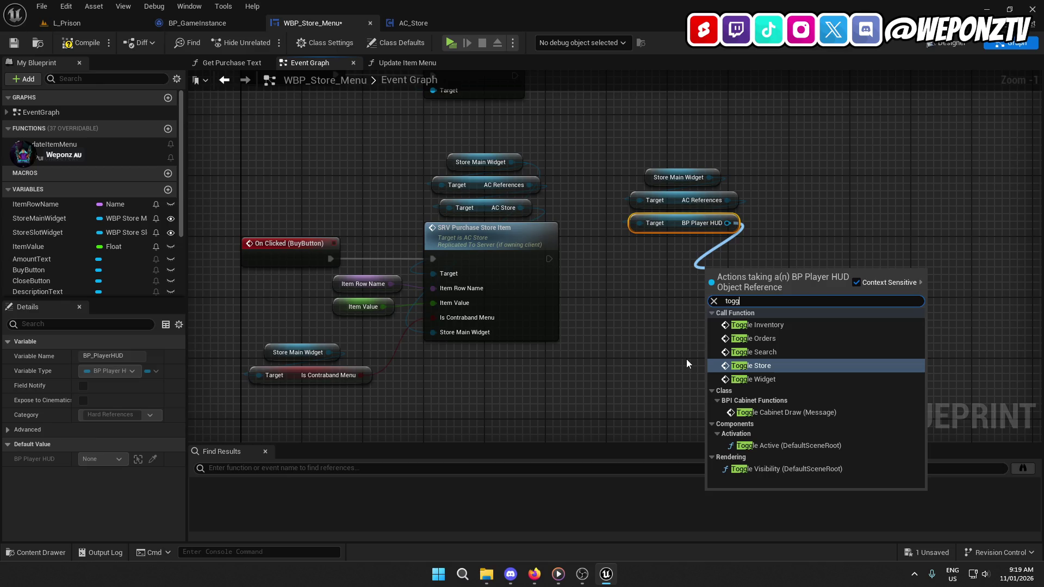
left_click(745, 366)
Step: Place the new nodes beside SRV Purchase Store Item and open Toggle Store's definition in BP_PlayerHUD
left_click_drag(737, 359, 662, 140)
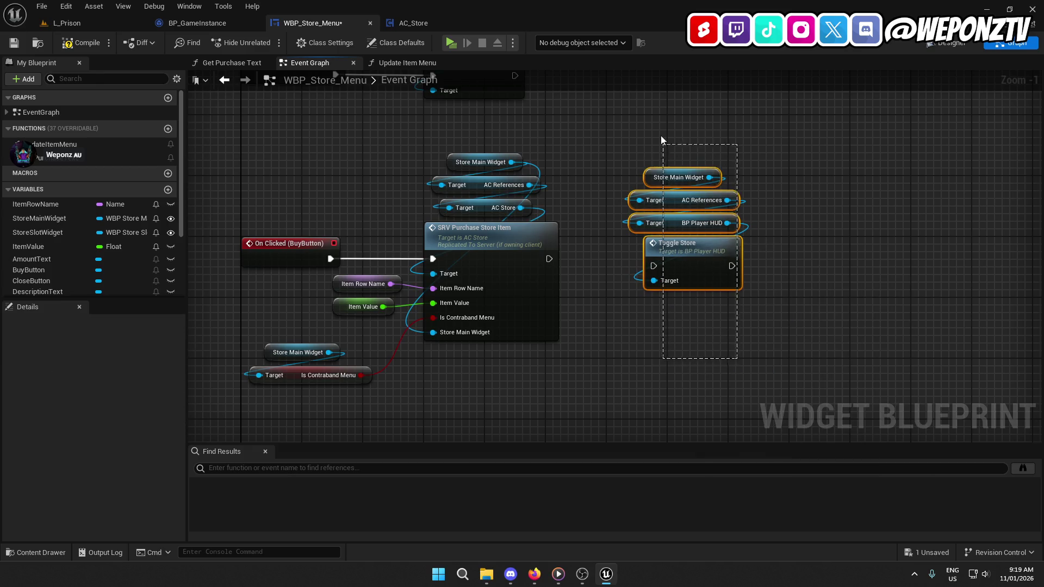
mouse_move(689, 282)
left_mouse_down()
mouse_move(688, 267)
mouse_move(549, 259)
left_mouse_up()
left_click_drag(693, 241, 656, 249)
left_click(655, 248)
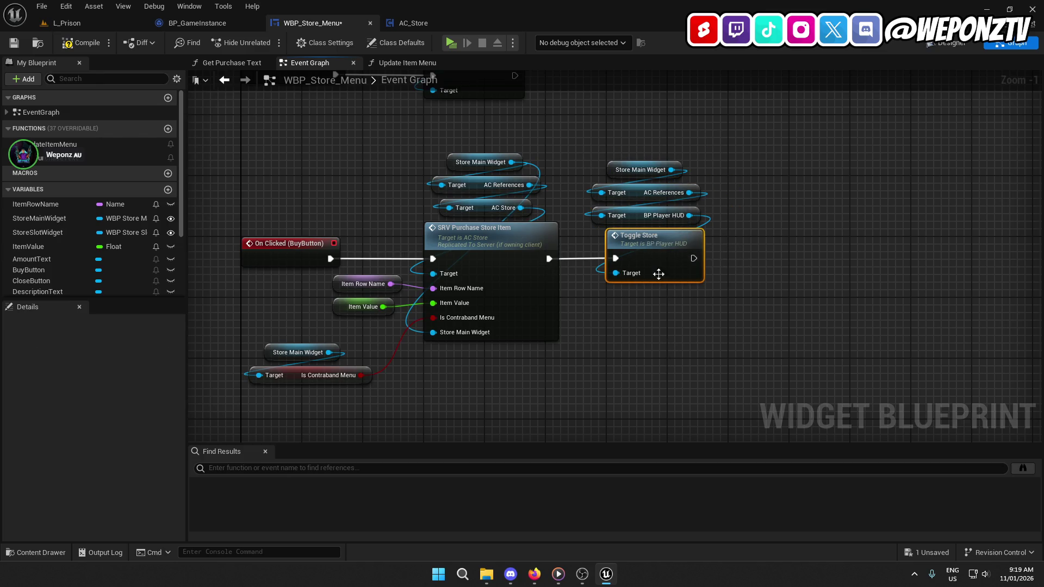
double_click(647, 260)
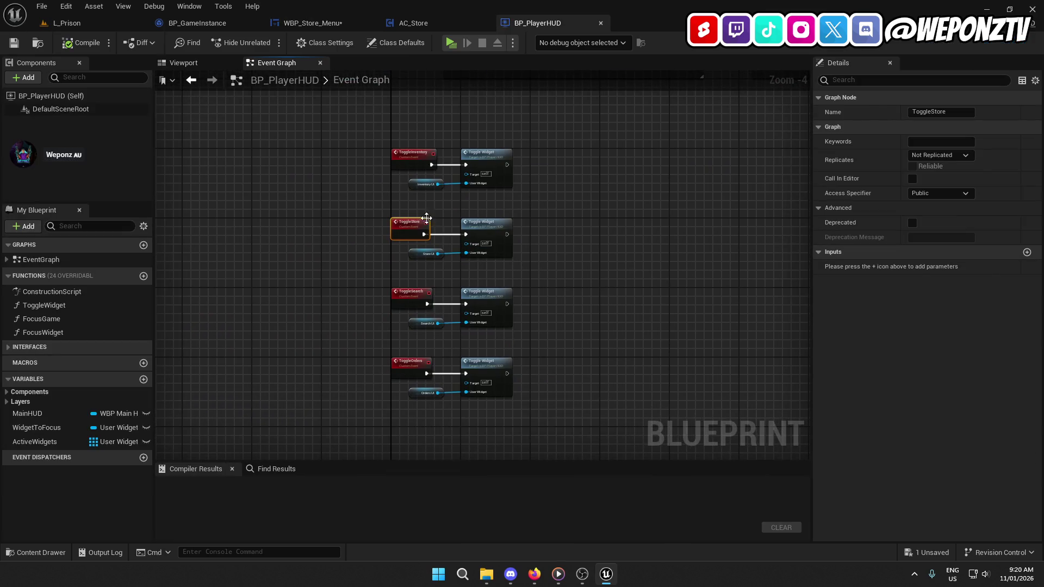
Step: Look up ToggleStore references and save the WBP_Store_Menu blueprint
right_click(396, 230)
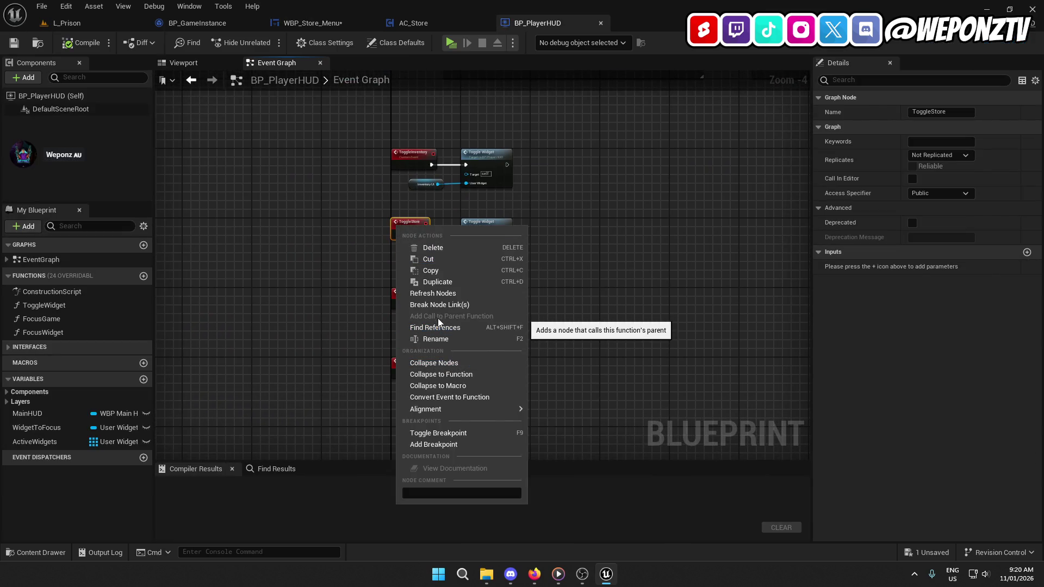
left_click(442, 328)
left_click(296, 24)
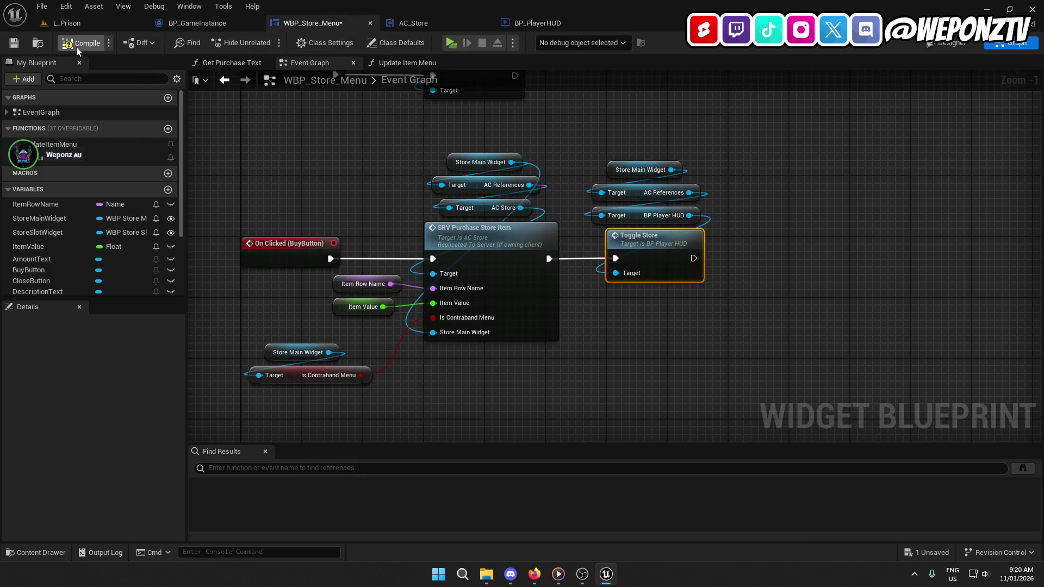
left_click(14, 43)
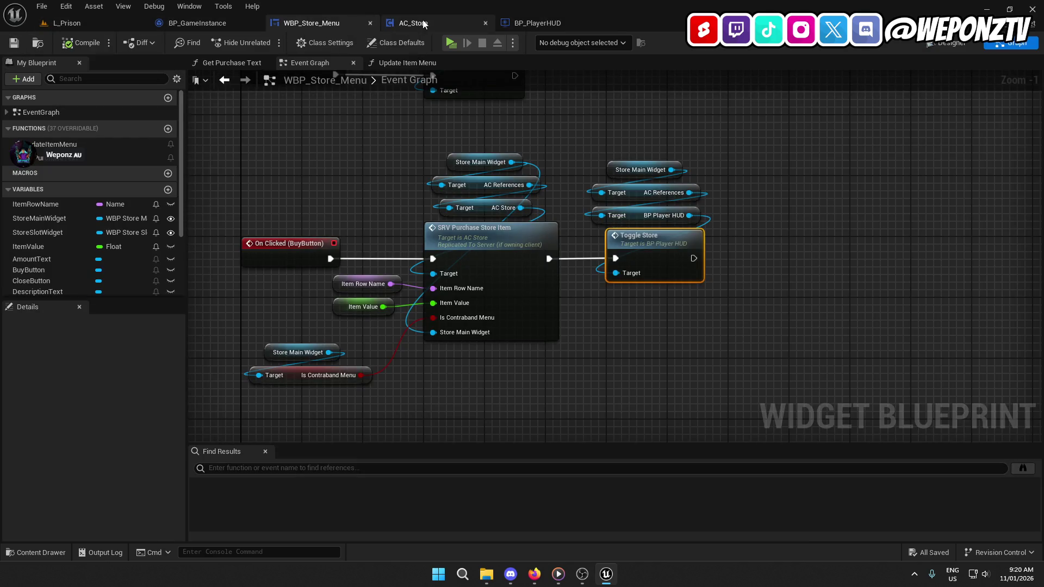
left_click(568, 19)
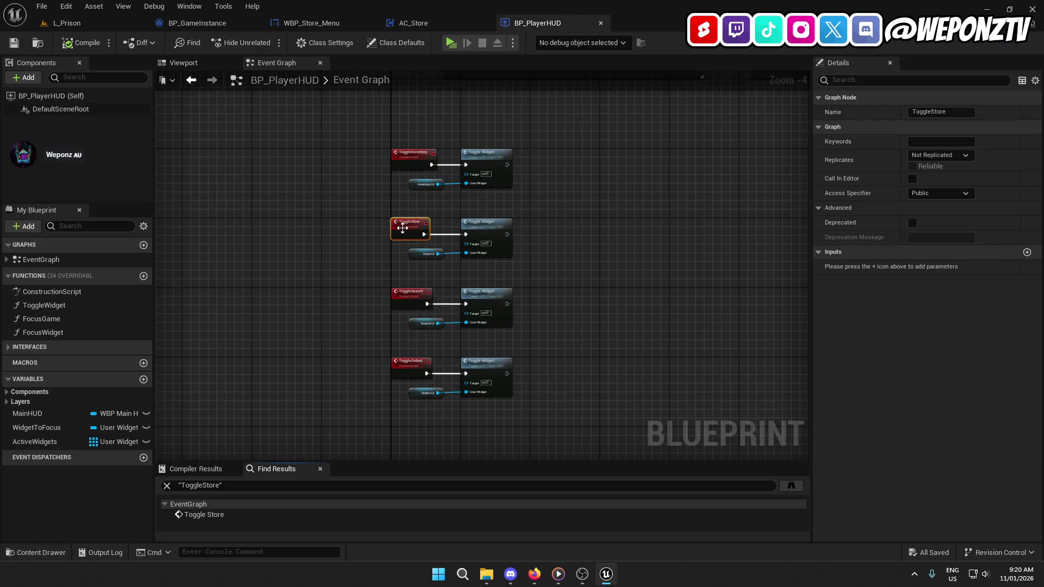
Step: Search all blueprints for ToggleStore and inspect its calls in WBP_Store_Main and AC_Store's event graph
left_click(791, 485)
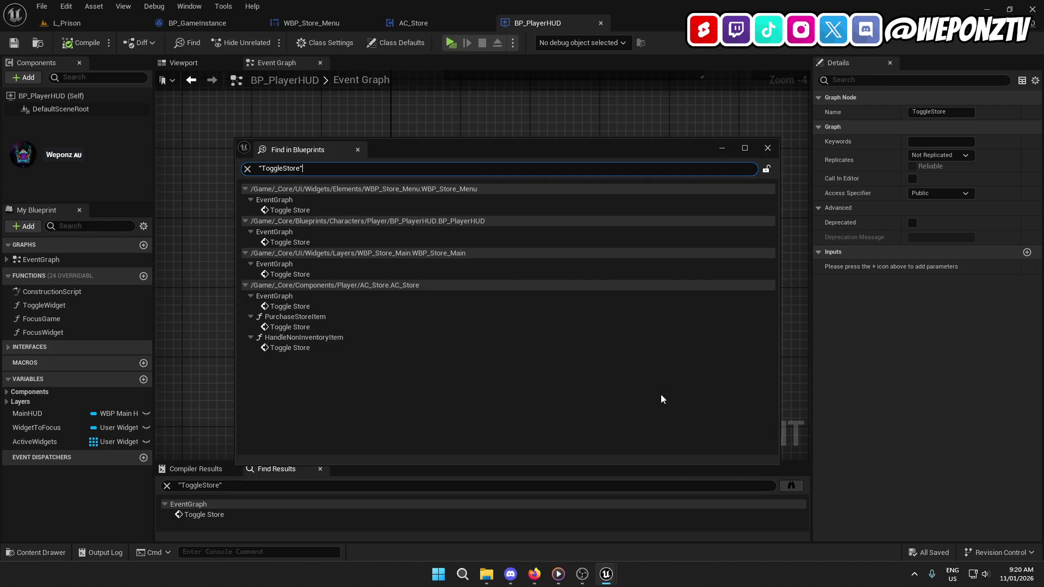
double_click(290, 274)
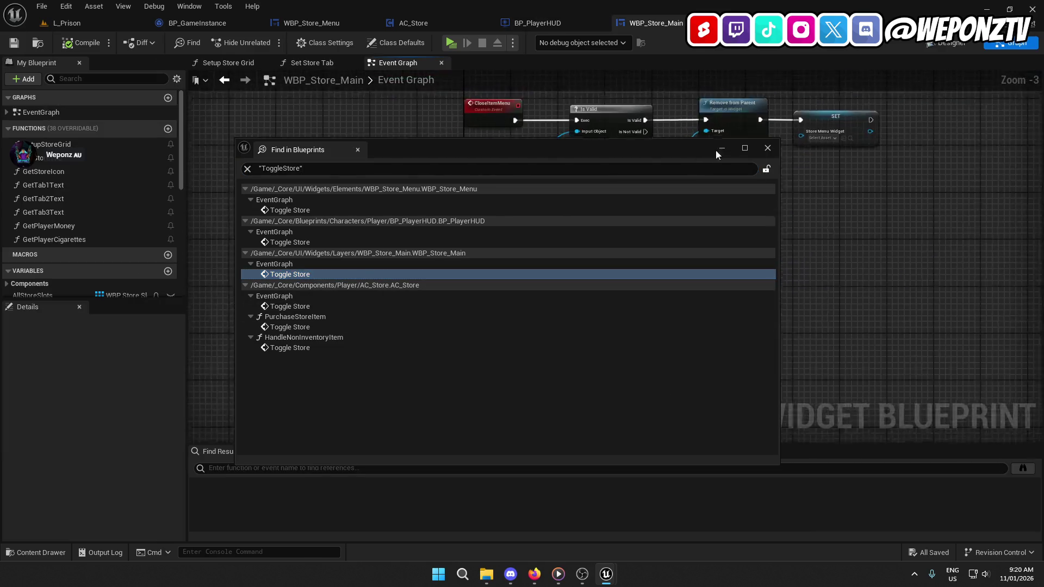
left_click(721, 149)
left_click_drag(624, 202, 565, 148)
mouse_move(602, 579)
left_click(648, 523)
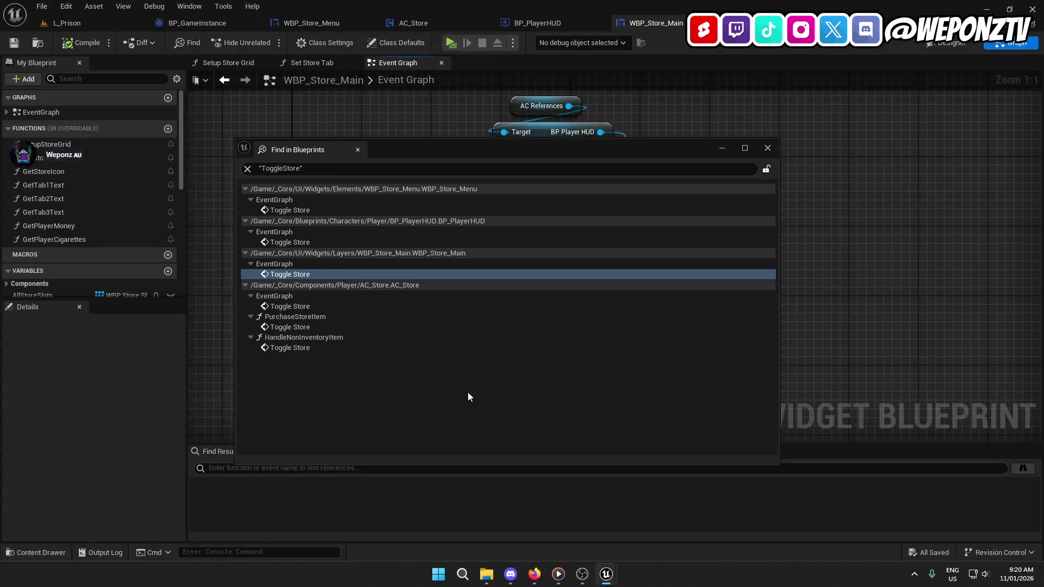
left_click(325, 305)
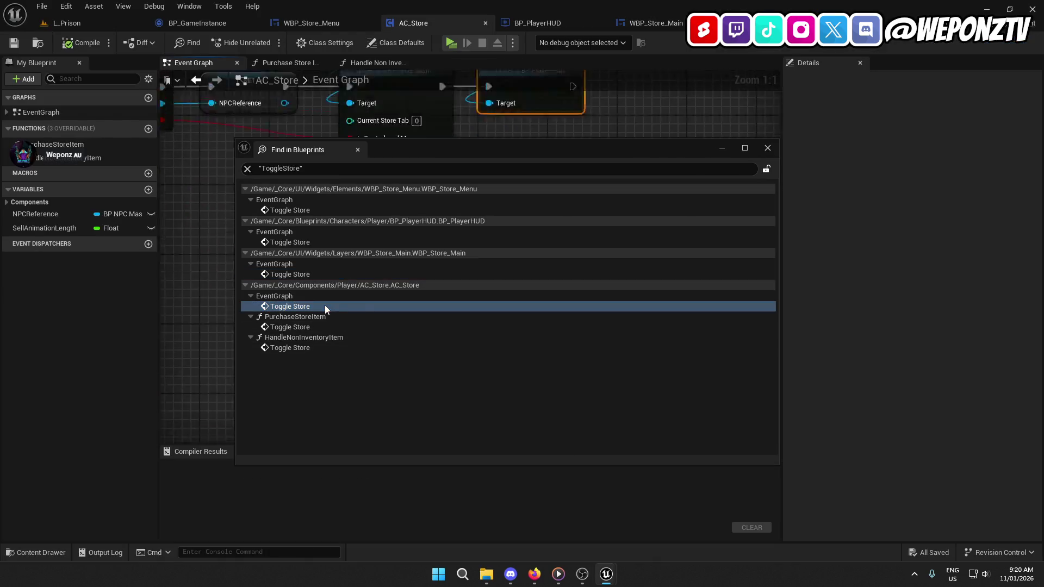
left_click(721, 148)
mouse_move(710, 214)
left_mouse_down()
mouse_move(841, 166)
mouse_move(875, 166)
left_mouse_up()
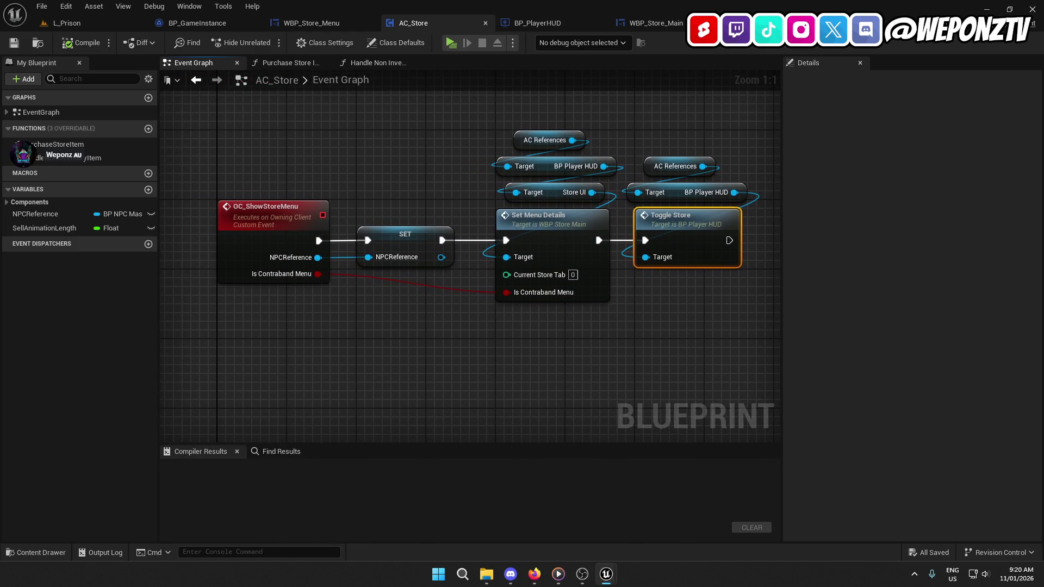
mouse_move(626, 563)
left_click(642, 495)
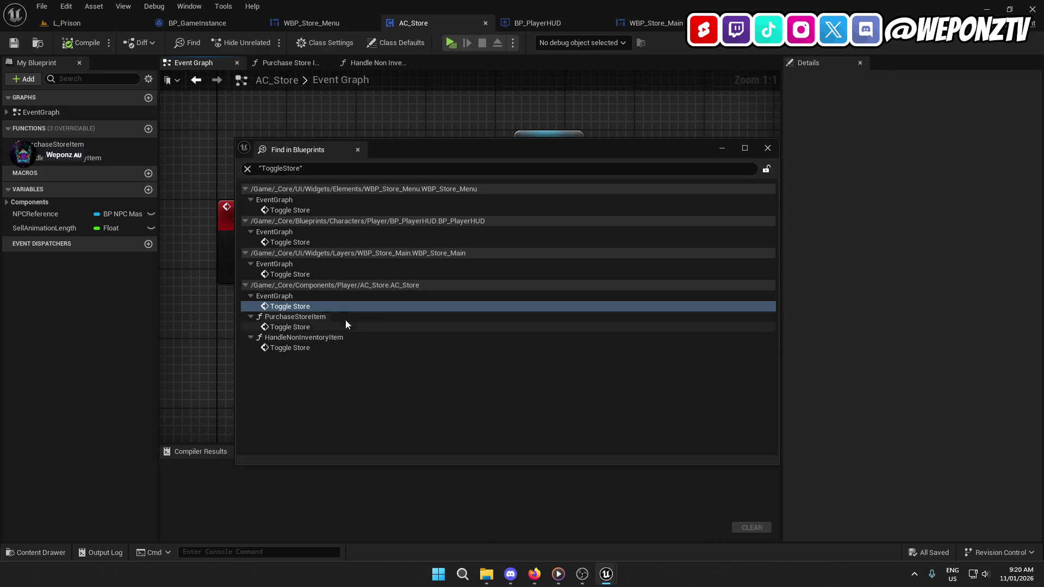
Step: Locate the Toggle Store call in PurchaseStoreItem, between Close Item Menu and SRV Force Unequip
left_click(312, 327)
left_click(722, 148)
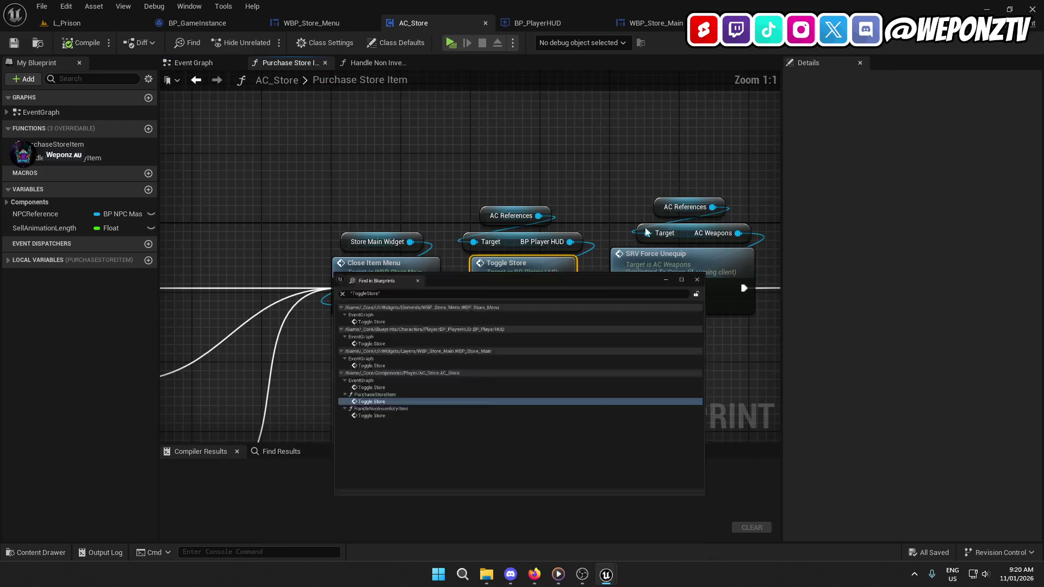
scroll(604, 295, "down", 4)
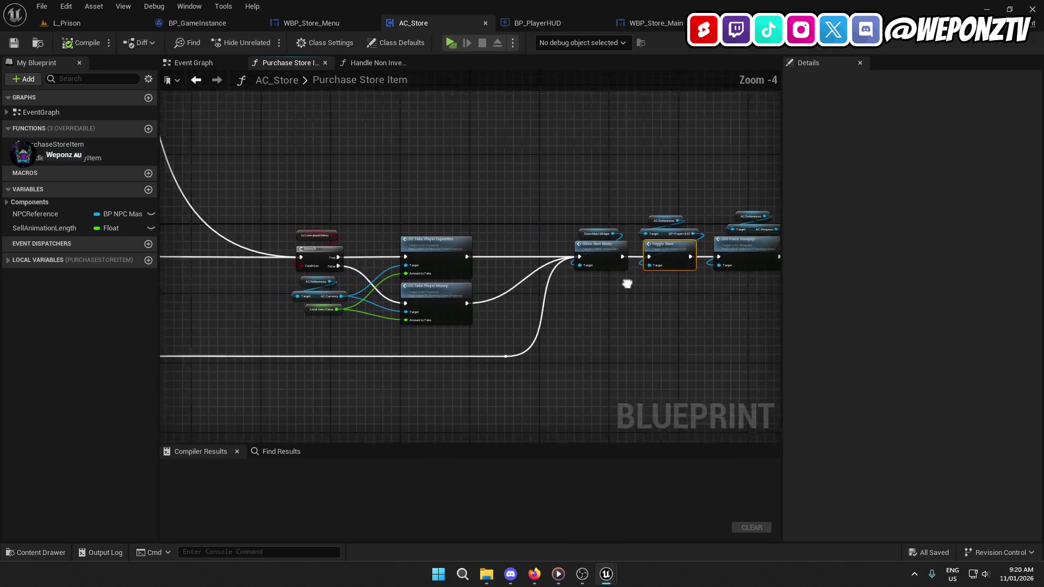
mouse_move(544, 250)
left_mouse_down()
mouse_move(334, 252)
mouse_move(759, 441)
left_mouse_up()
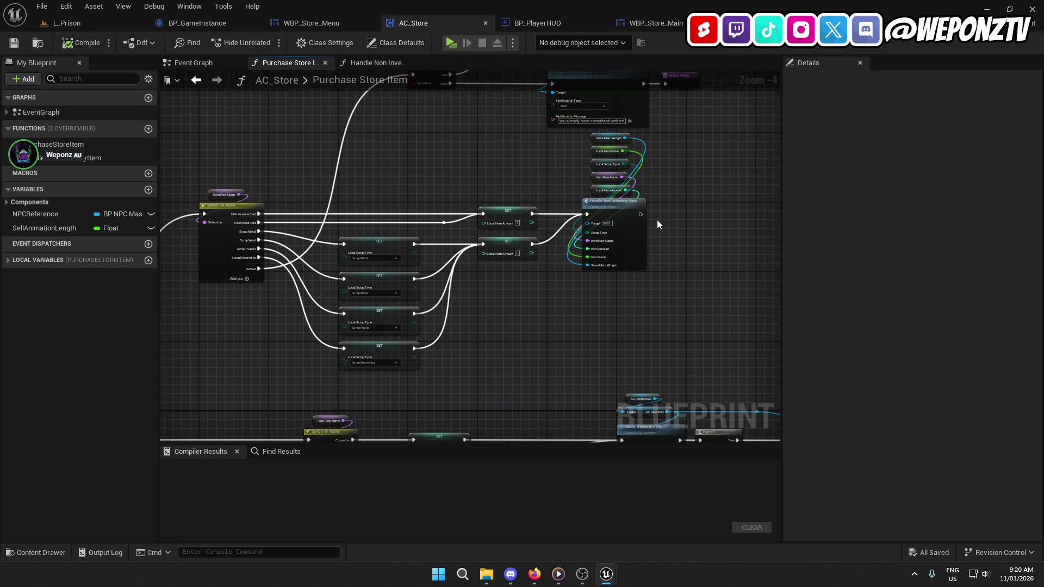
mouse_move(698, 239)
left_mouse_down()
mouse_move(196, 173)
mouse_move(435, 272)
mouse_move(163, 180)
left_mouse_up()
left_click_drag(607, 222, 532, 210)
scroll(541, 245, "up", 2)
mouse_move(526, 342)
left_mouse_down()
mouse_move(309, 283)
mouse_move(723, 249)
mouse_move(490, 314)
mouse_move(372, 329)
left_mouse_up()
Step: Wire Close Item Menu straight to SRV Force Unequip and delete Toggle Store with its getters
left_click_drag(321, 224, 465, 225)
mouse_move(435, 258)
left_mouse_down()
mouse_move(381, 190)
mouse_move(368, 149)
left_mouse_up()
key("Delete")
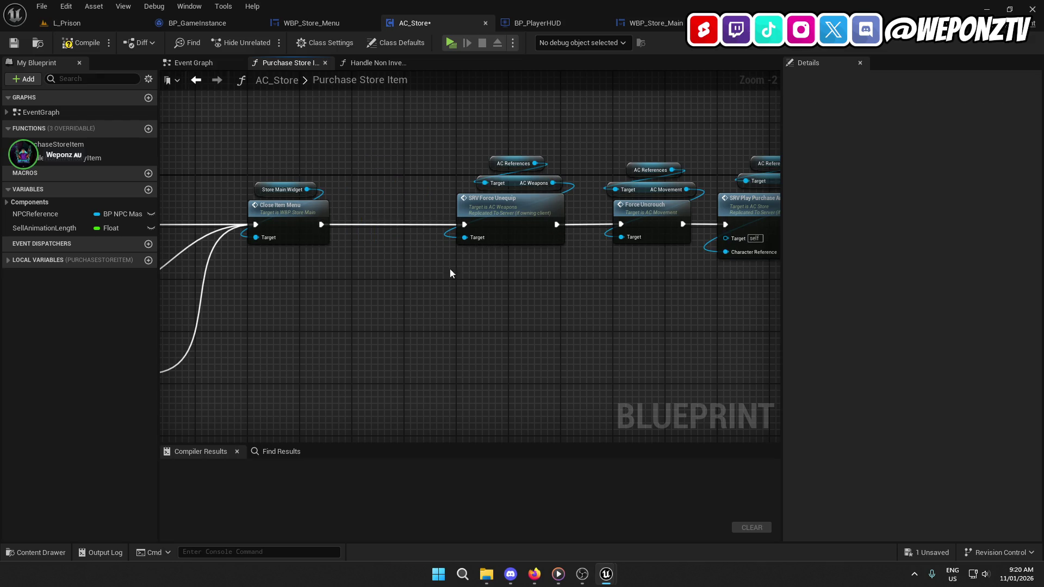
left_click_drag(548, 333, 441, 320)
scroll(549, 332, "down", 8)
left_click_drag(496, 264, 496, 265)
scroll(501, 329, "up", 6)
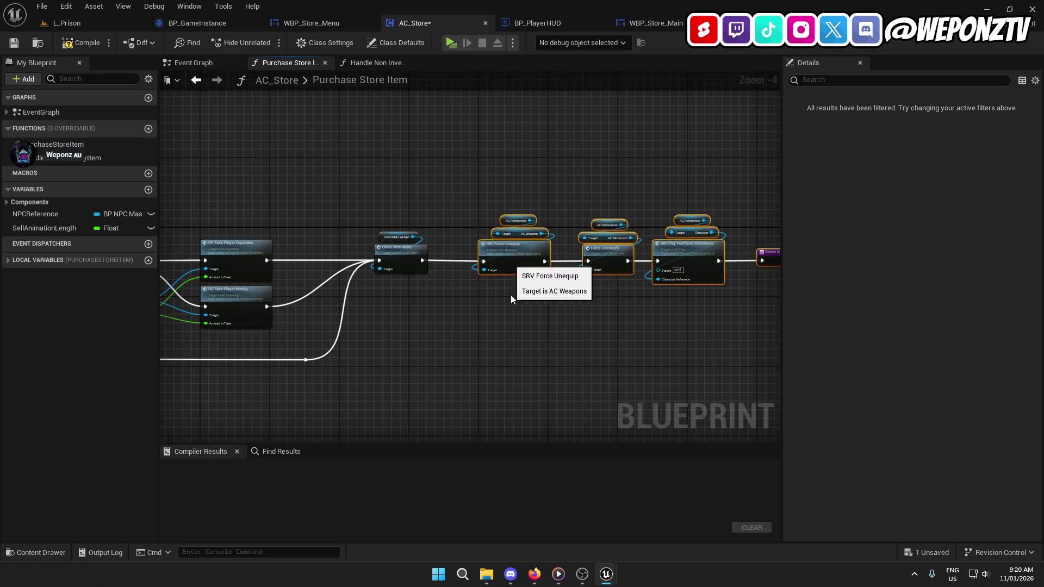
Step: In HandleNonInventoryItem, delete Toggle Store and its getters and wire Close Item Menu to SRV Force Unequip
mouse_move(607, 574)
left_click(649, 514)
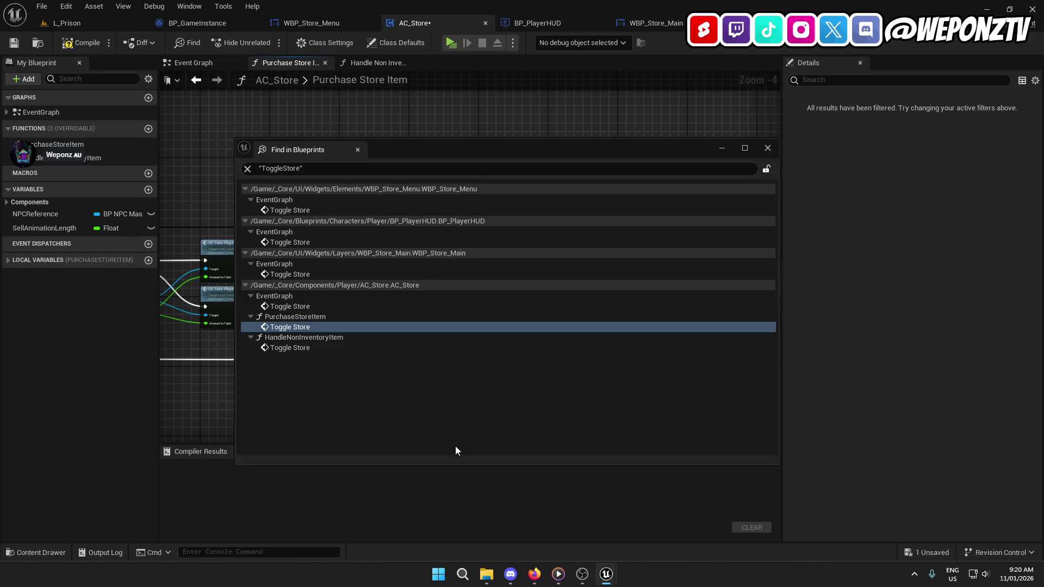
double_click(308, 348)
left_click(720, 149)
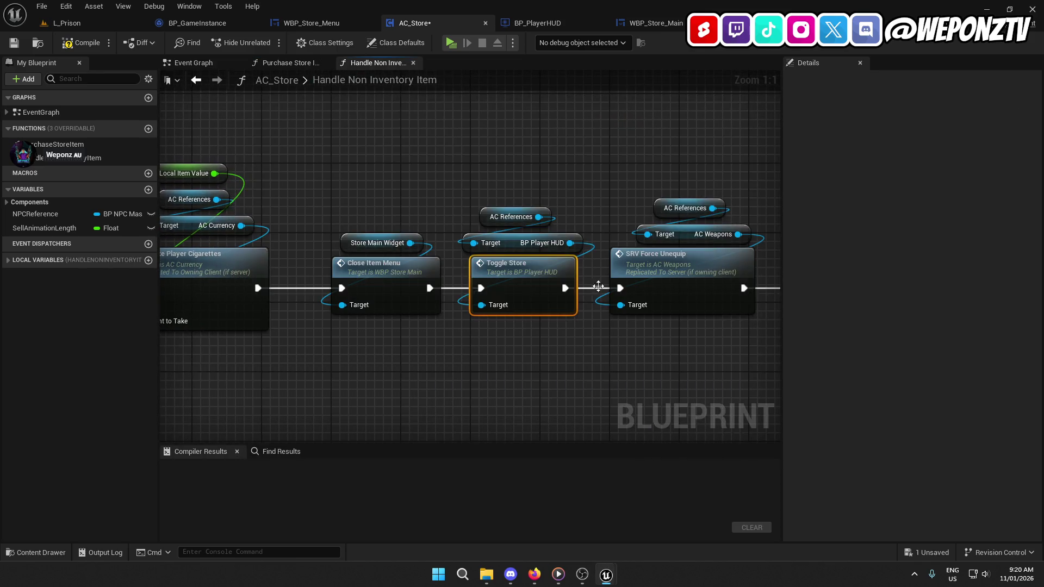
mouse_move(548, 367)
left_mouse_down()
mouse_move(768, 291)
mouse_move(545, 318)
left_mouse_up()
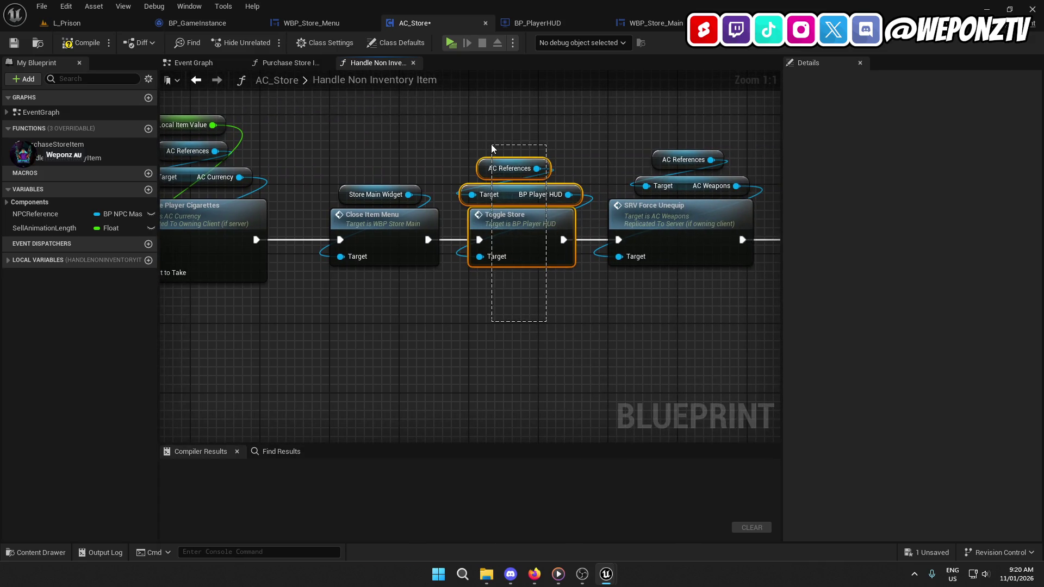
key("Delete")
left_click_drag(618, 240, 471, 241)
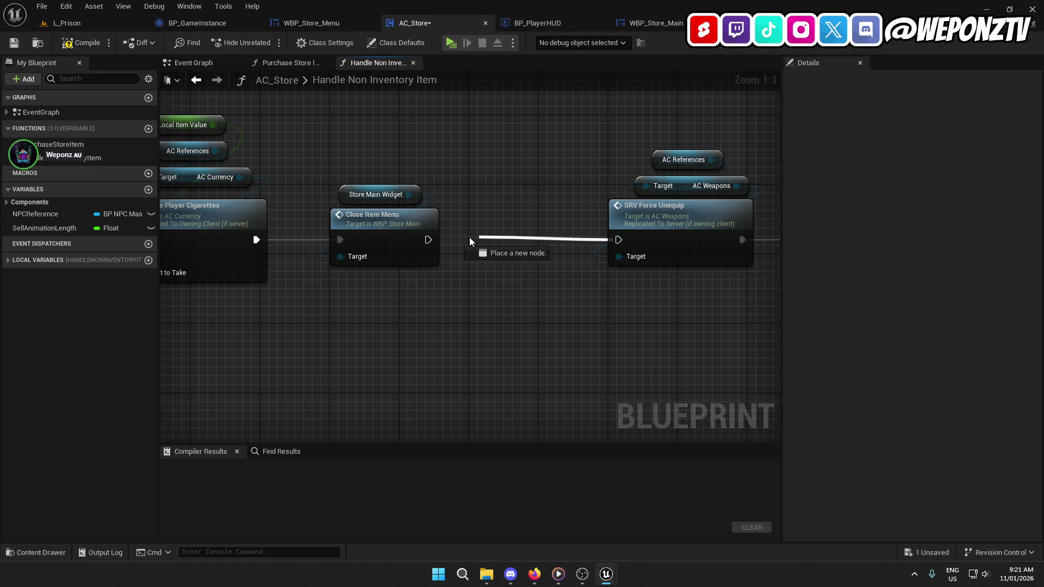
Step: Shift the Force Unequip-to-Return Node chain left to close the gap and tidy the function's nodes
scroll(428, 243, "down", 3)
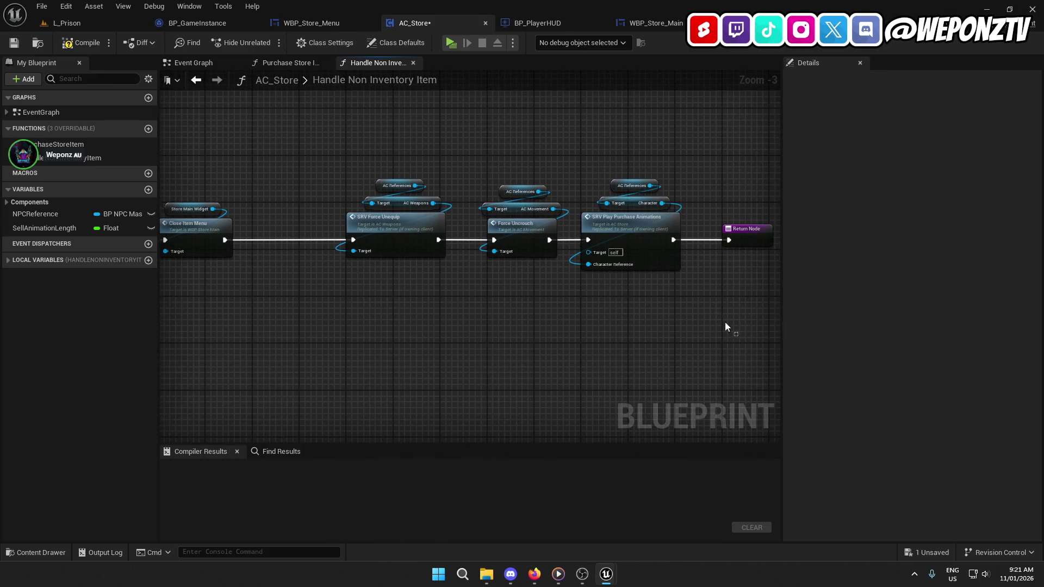
left_click_drag(725, 323, 318, 116)
left_click_drag(377, 213, 289, 216)
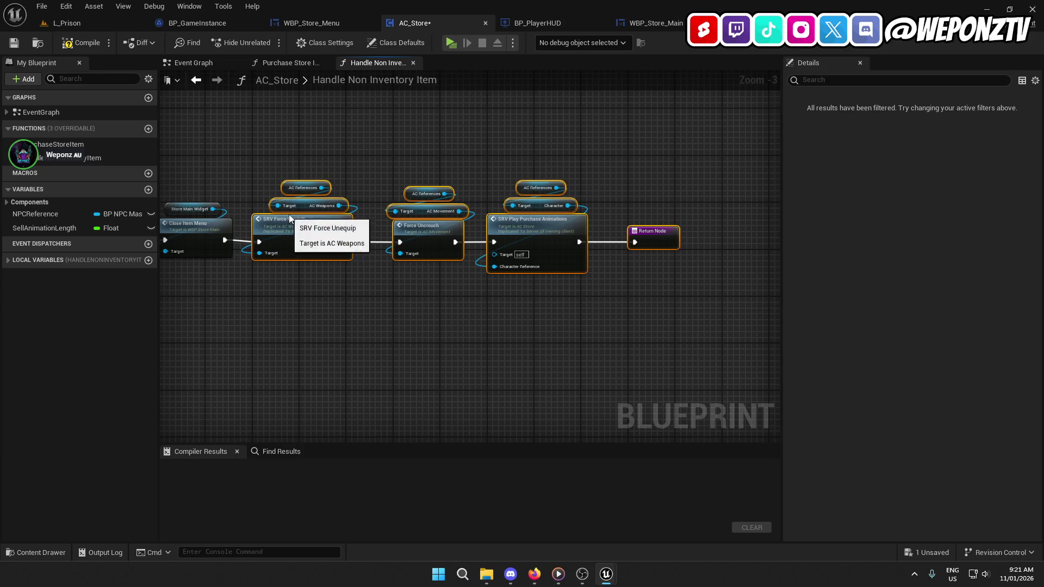
left_click(289, 214)
left_click_drag(673, 311, 223, 173)
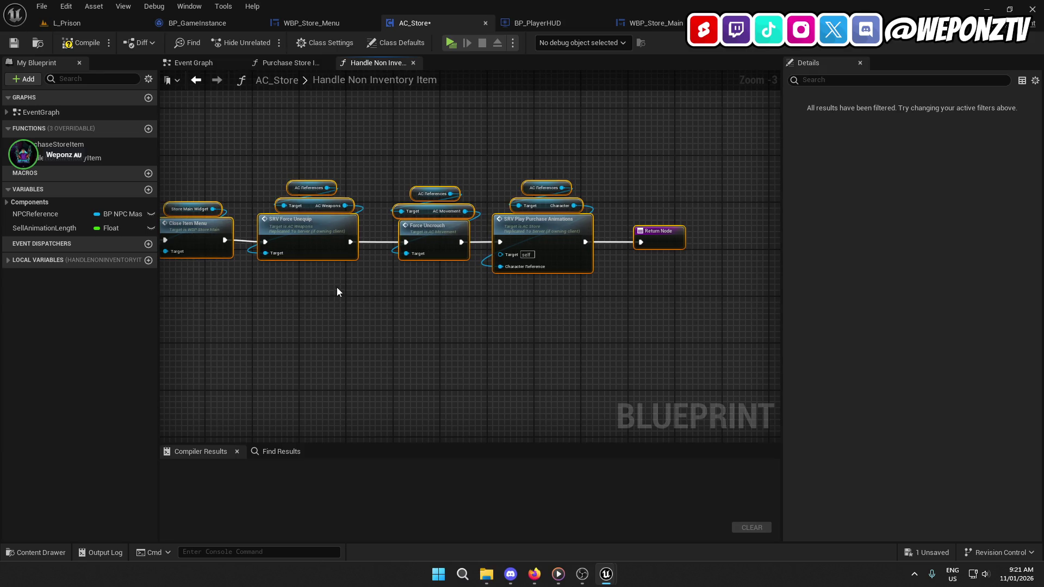
left_click_drag(645, 320, 280, 134)
left_click_drag(286, 238, 280, 239)
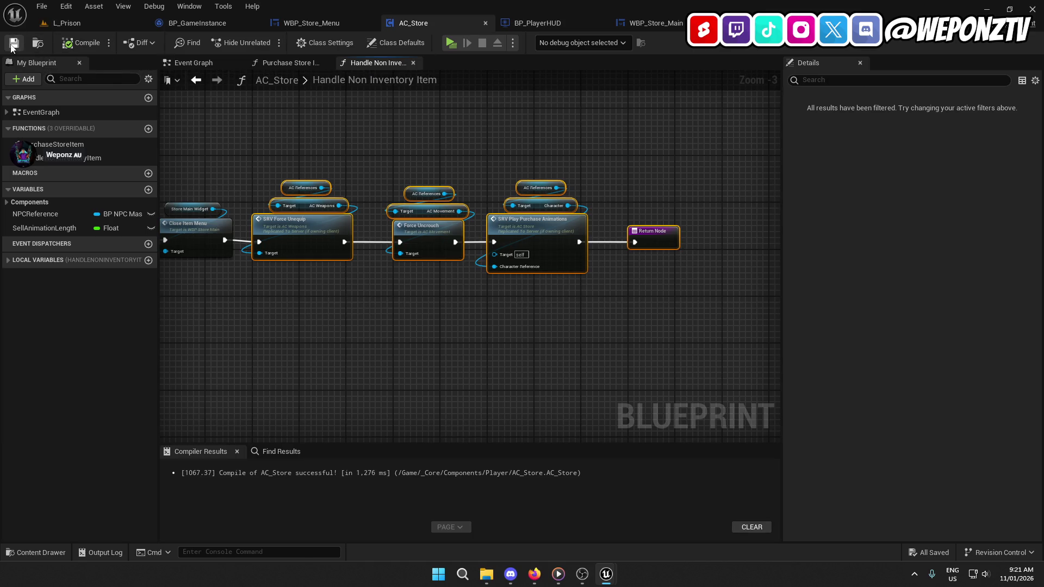
left_click(119, 27)
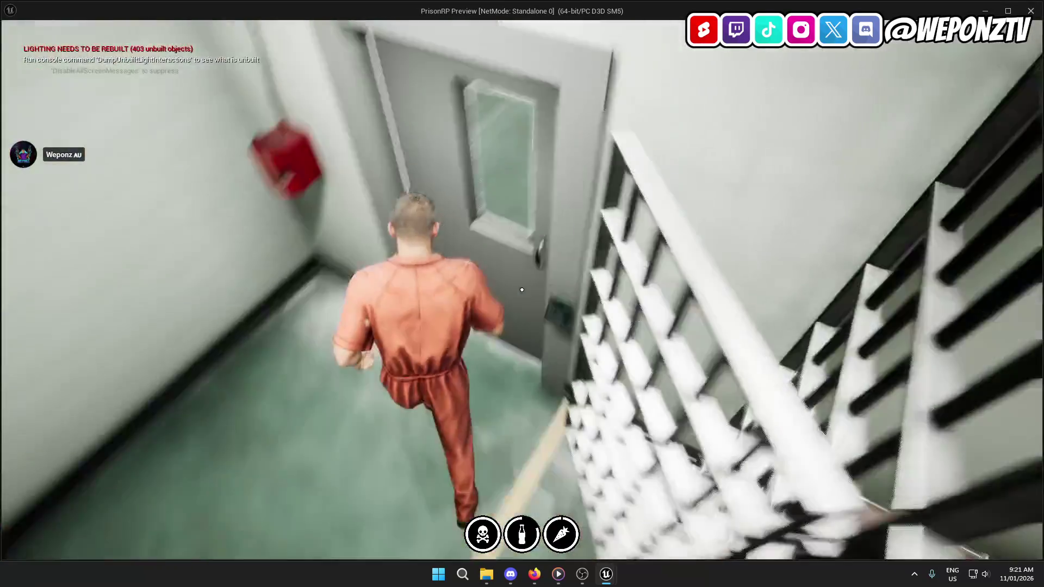
Step: Walk the prisoner through the corridor and recreation yard to the basketball-court inmate and open his shop
key("w")
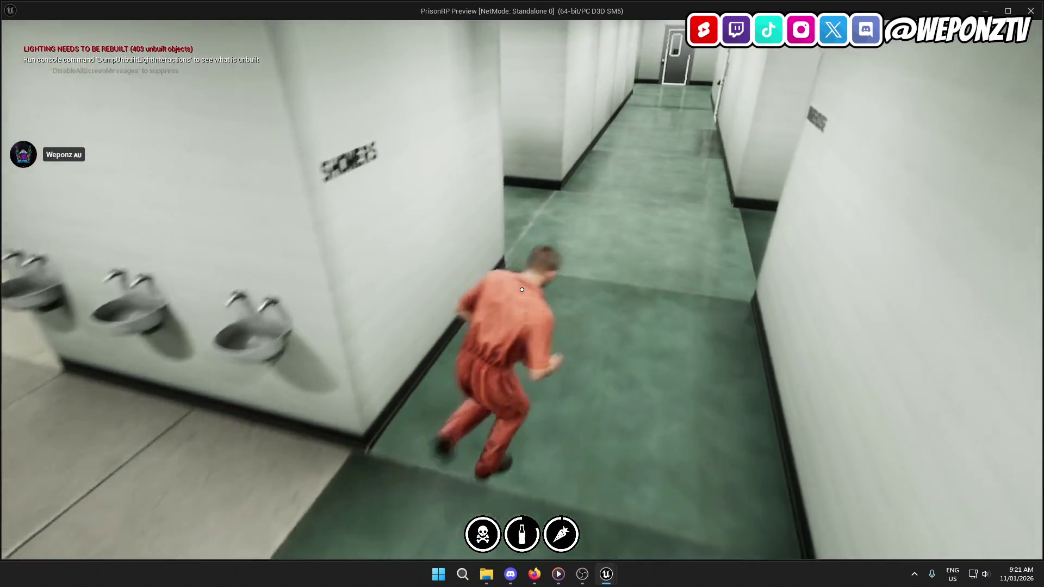
key("w")
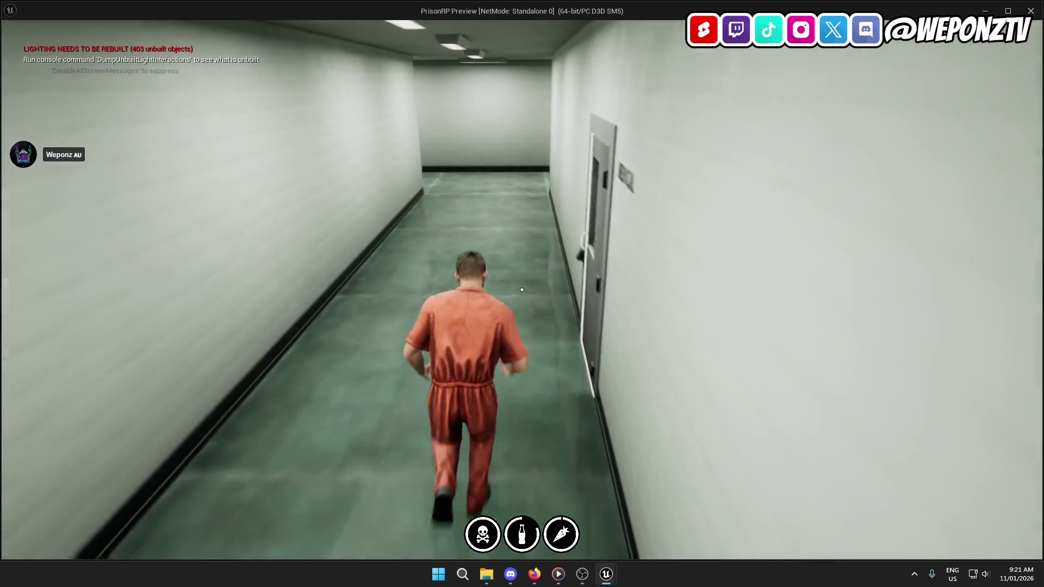
key("w")
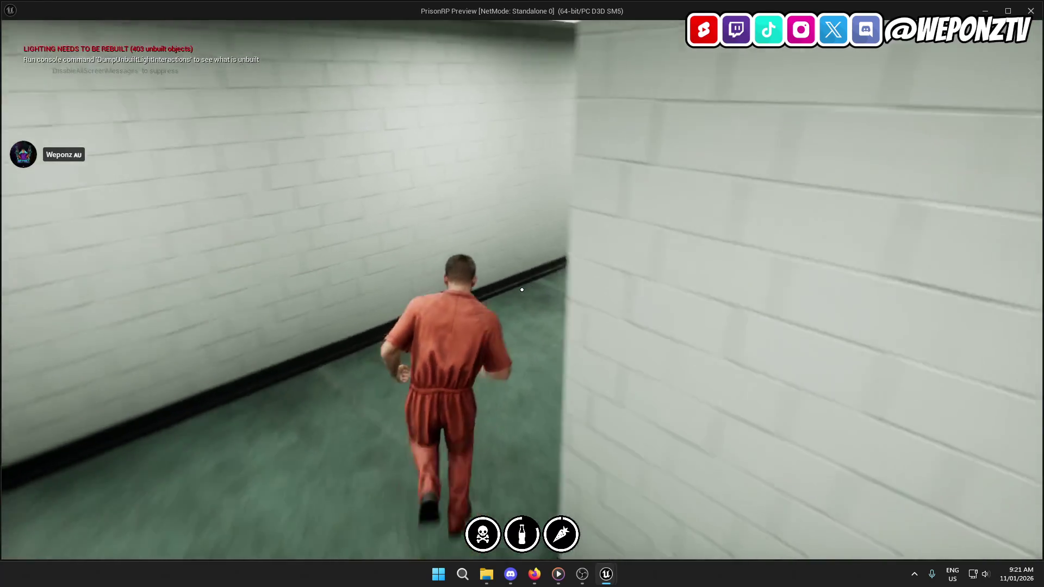
key("f")
key("w")
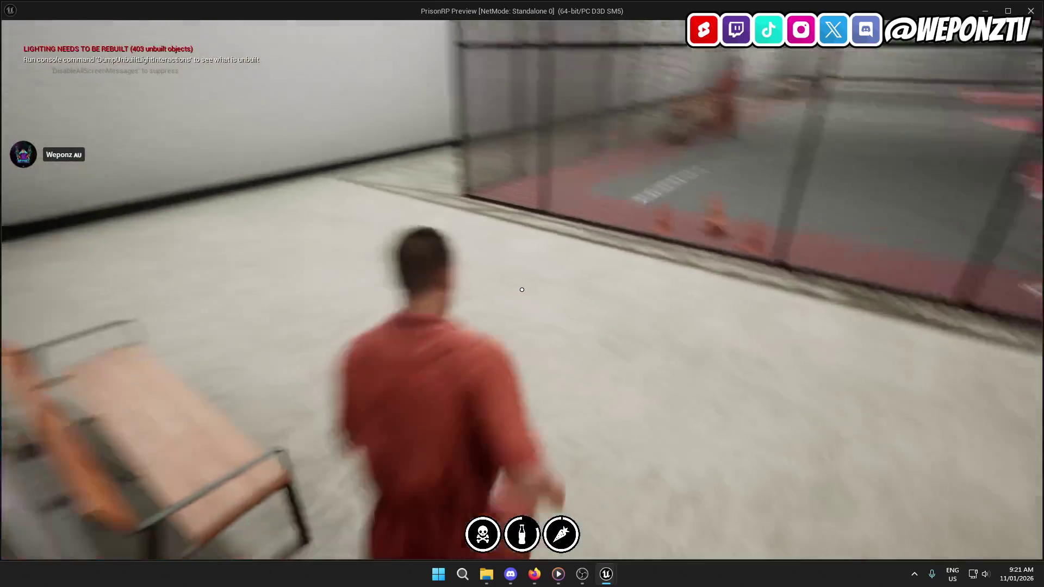
key("w")
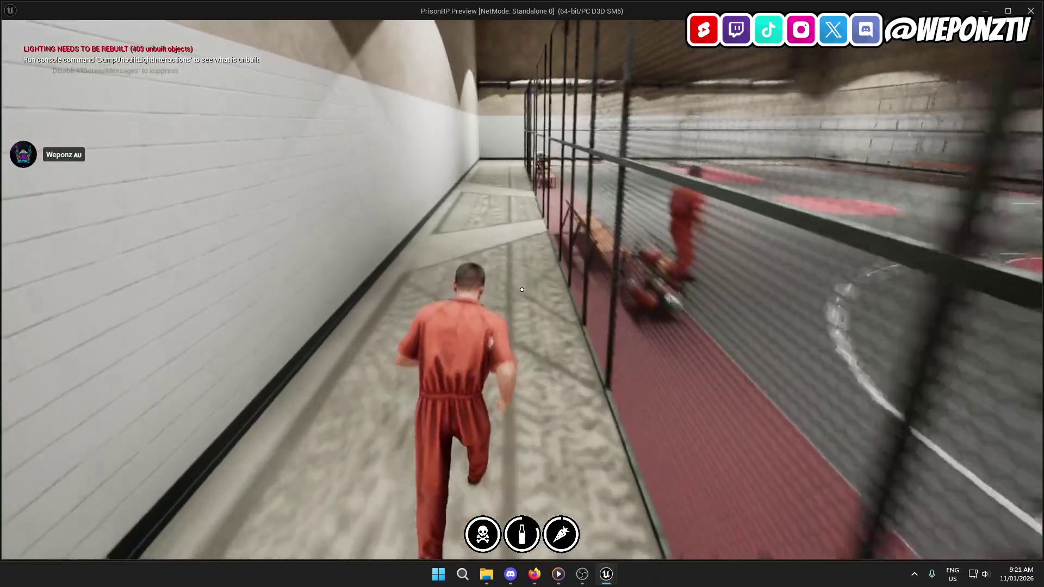
key("w")
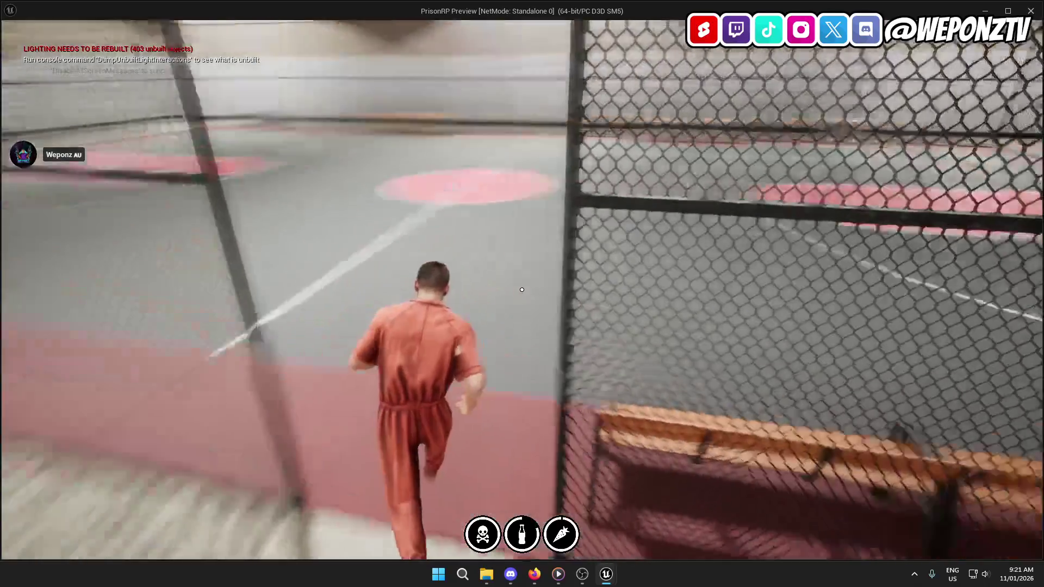
key("w")
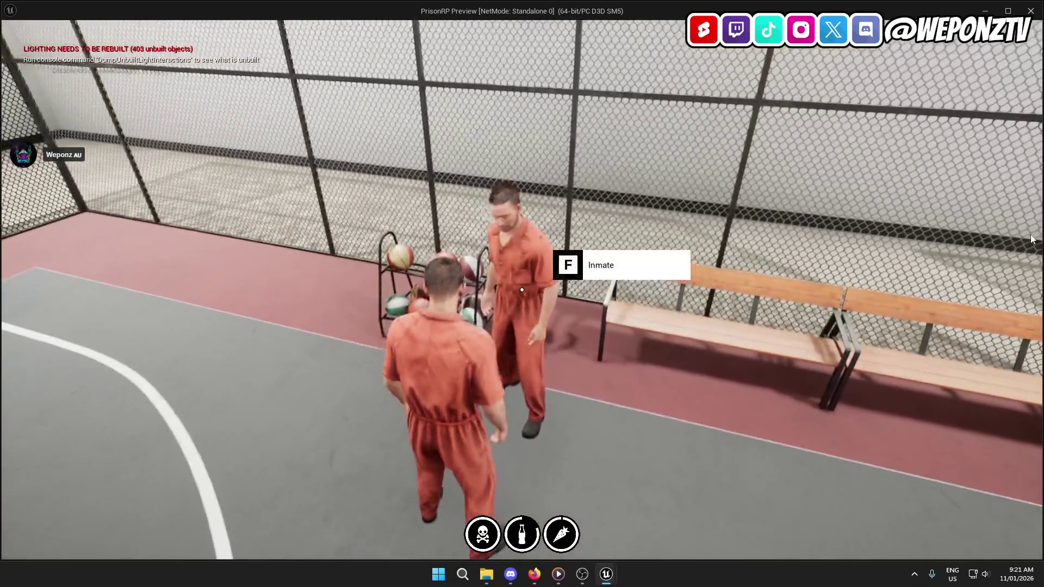
key("f")
Step: Order the Restricted Access Card for 500 Cigs from the Cards tab, then stop play
left_click(546, 188)
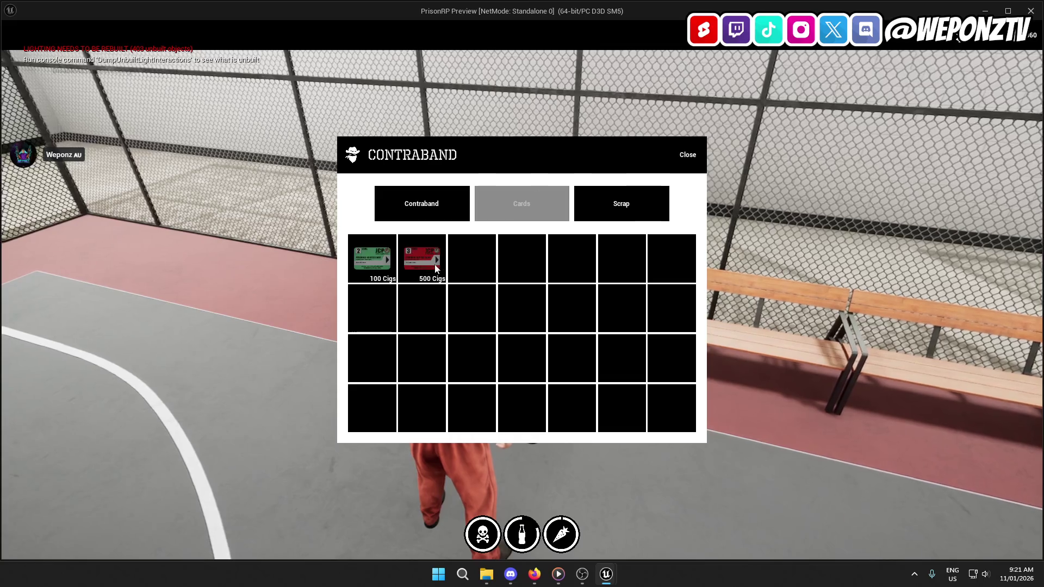
left_click(430, 262)
left_click(575, 322)
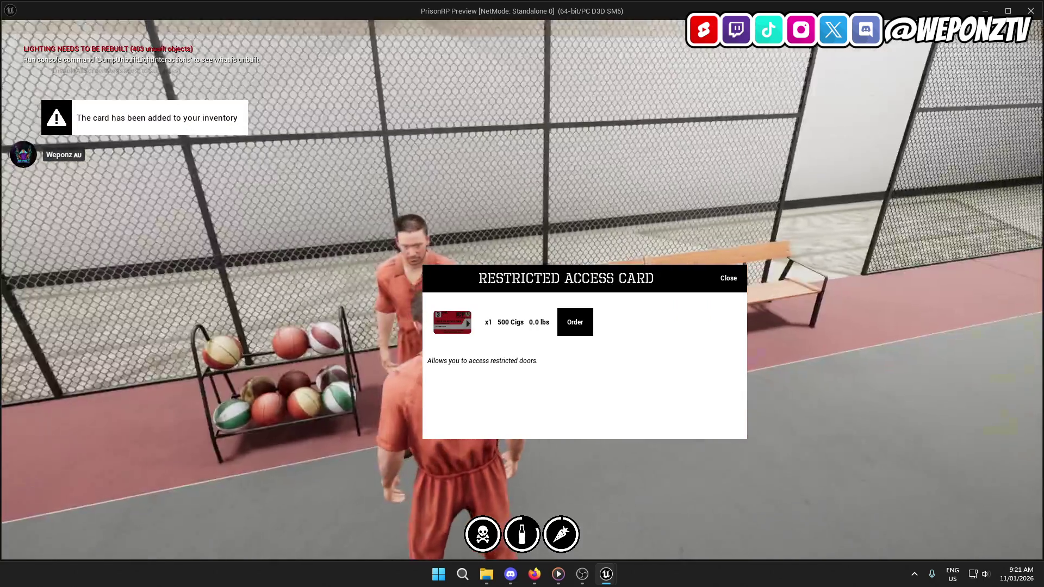
key("Escape")
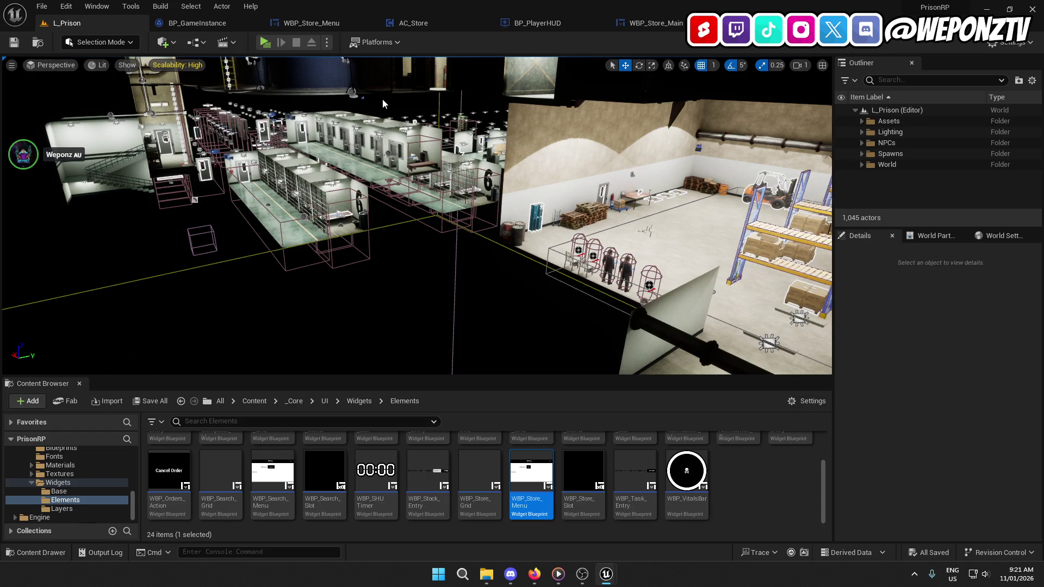
Step: Add the bug line 'store menu is not being removed when tofggle off store' under the SHU trigger bug in Bugs.txt
left_click(487, 574)
double_click(334, 302)
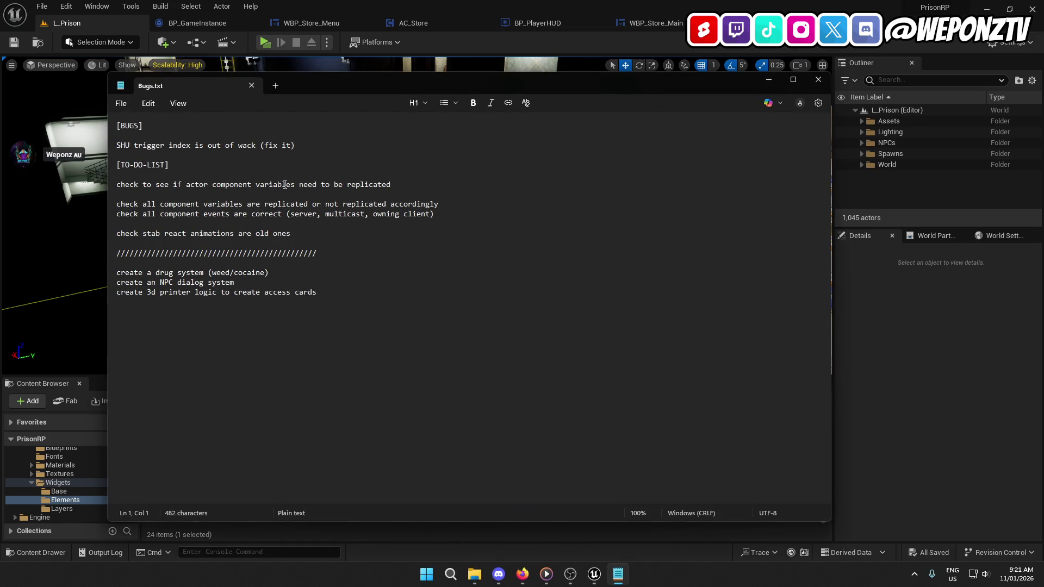
left_click(316, 143)
key("Return")
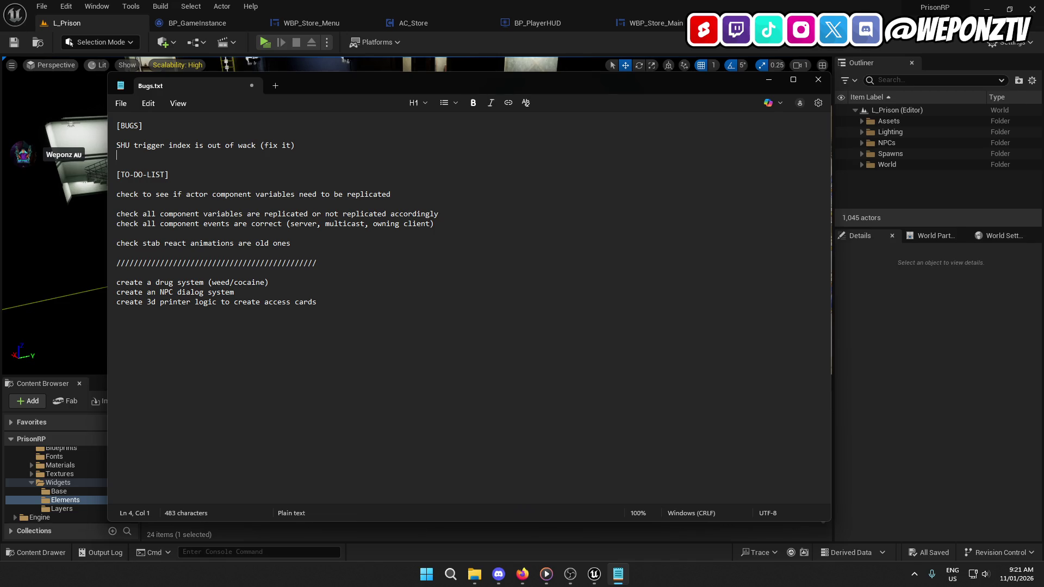
type("store men")
type("u")
type(" is not bein")
type("g remo")
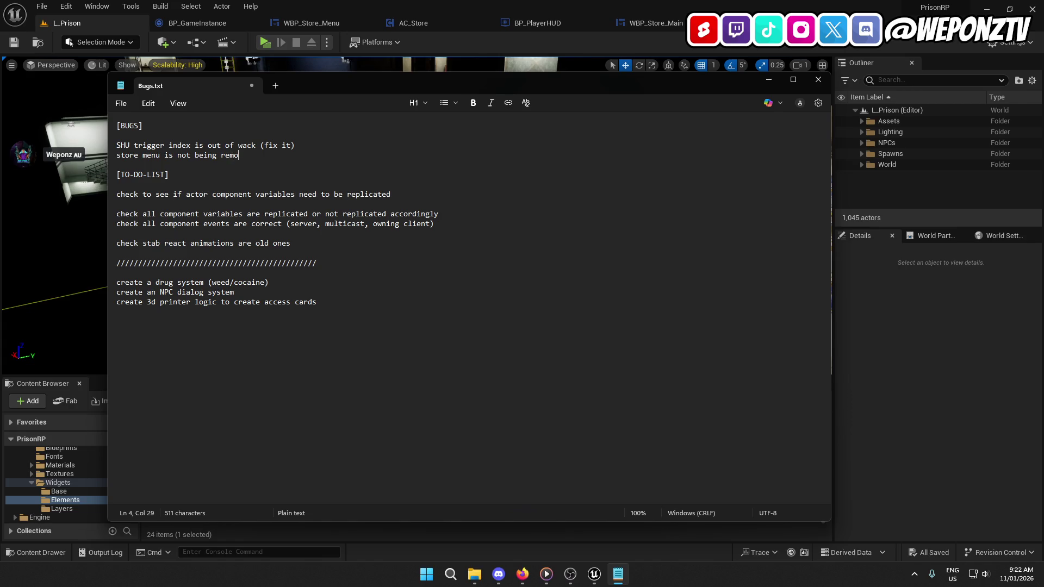
type("ved when tof")
type("ggle off stor")
type("e")
Step: Save and close Bugs.txt, then close the WBP_Store_Menu blueprint tab in Unreal
left_click(121, 104)
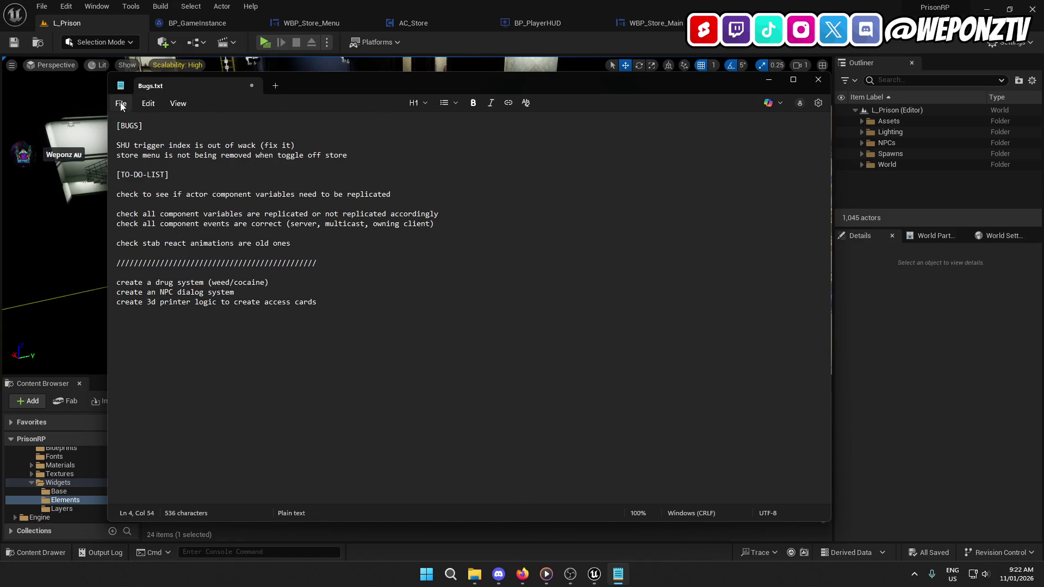
left_click(138, 211)
left_click(818, 79)
mouse_move(607, 574)
left_click(522, 479)
middle_click(274, 24)
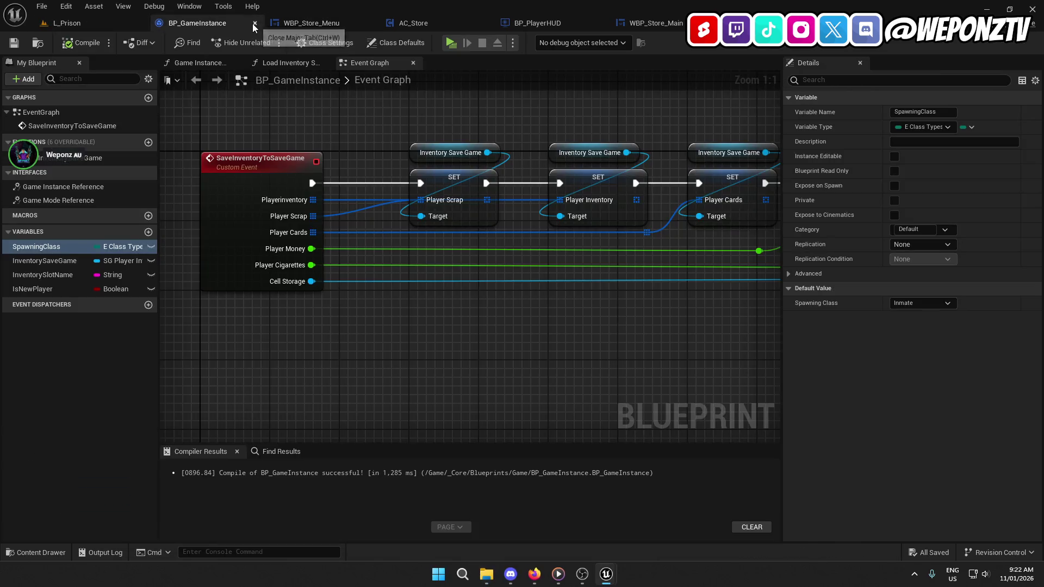
Step: Close the BP_GameInstance, AC_Store, BP_PlayerHUD and WBP_Store_Main blueprint tabs
left_click(255, 23)
left_click(254, 24)
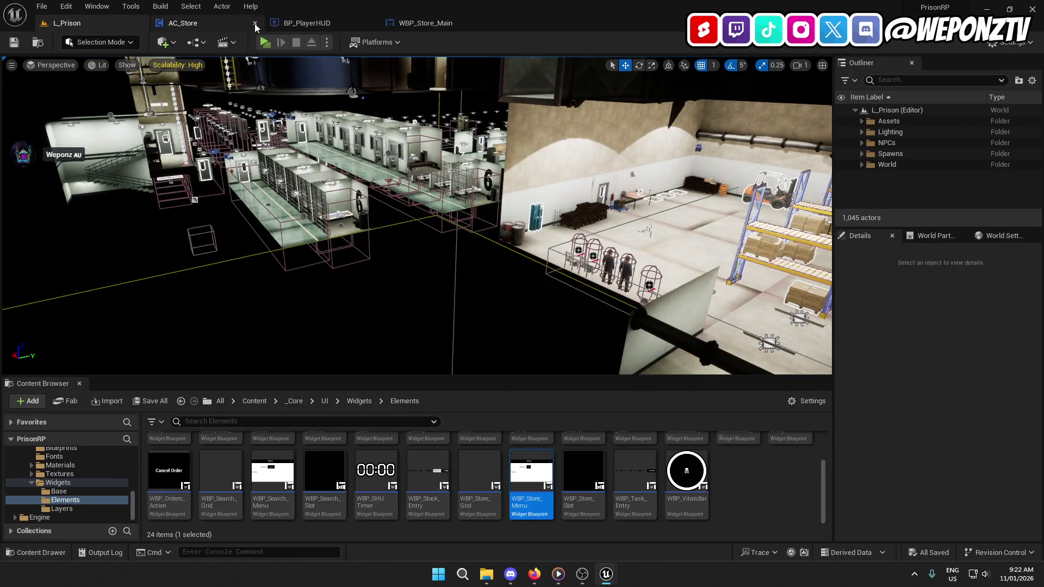
left_click(255, 24)
left_click(255, 24)
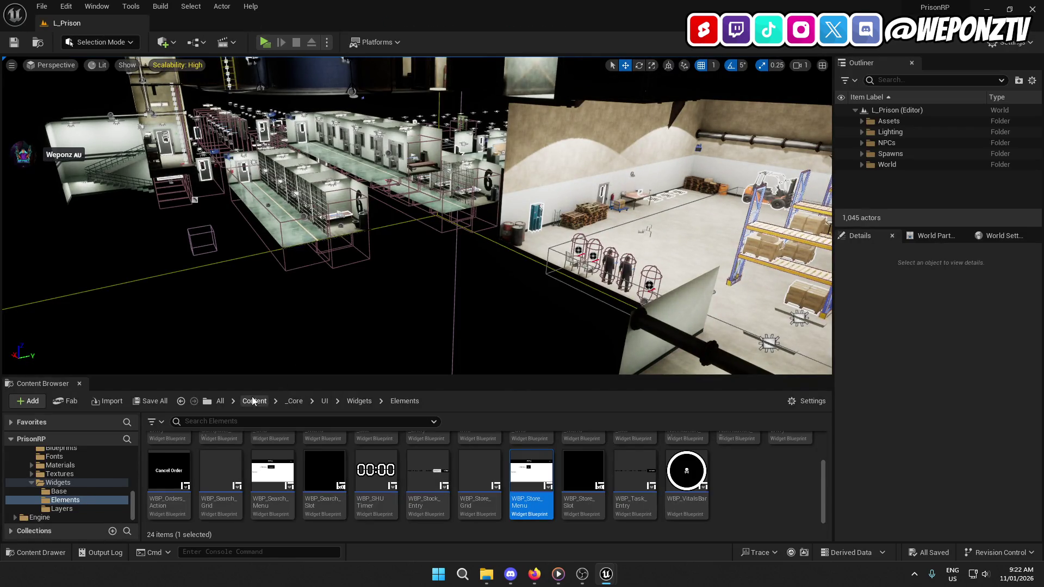
Step: Browse the _Core folder's Blueprints and Components folders, then close the second Unreal window
left_click(294, 401)
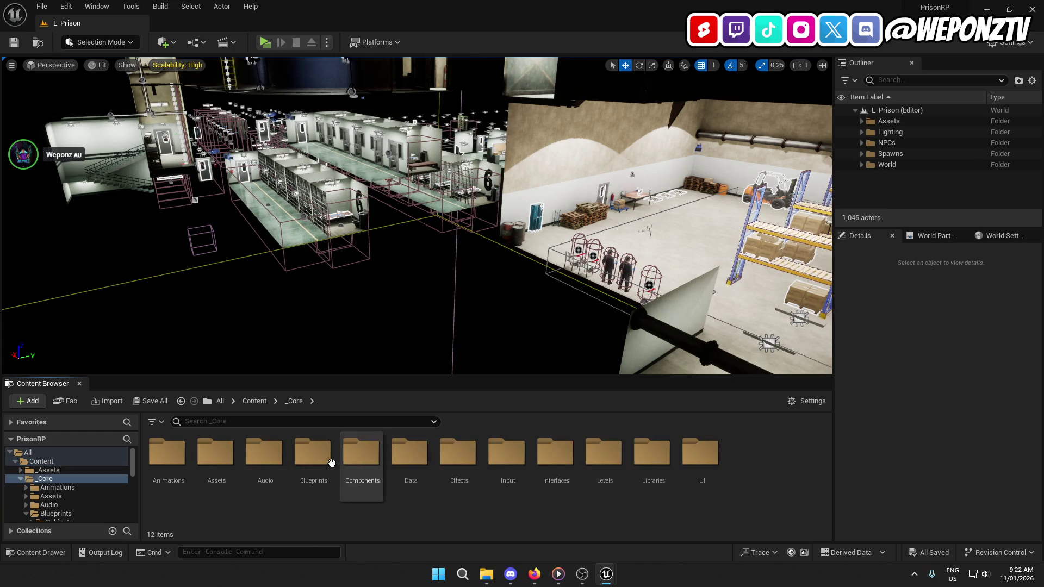
left_click(312, 454)
left_click(374, 458)
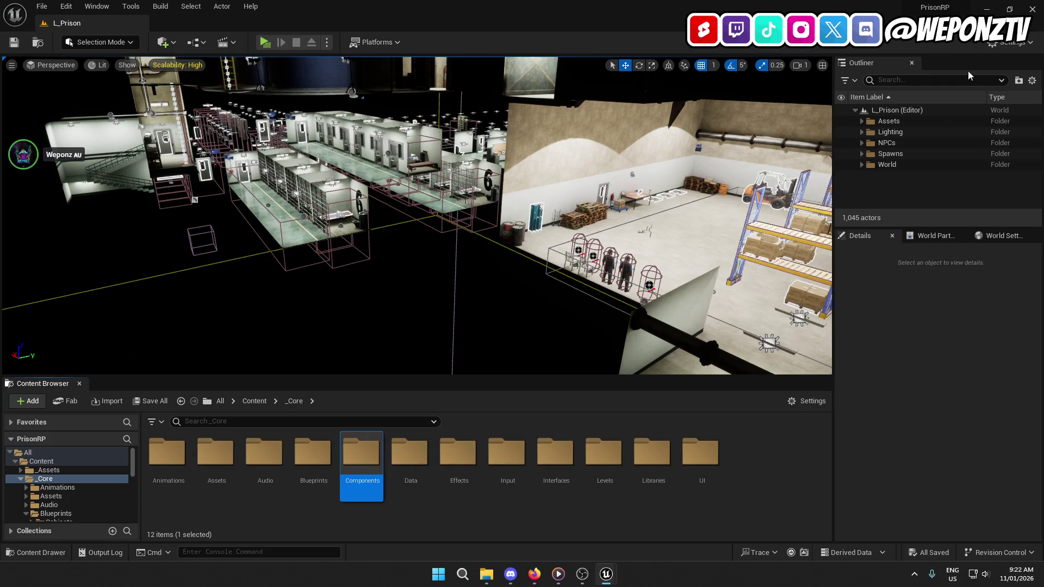
mouse_move(605, 577)
left_click(708, 481)
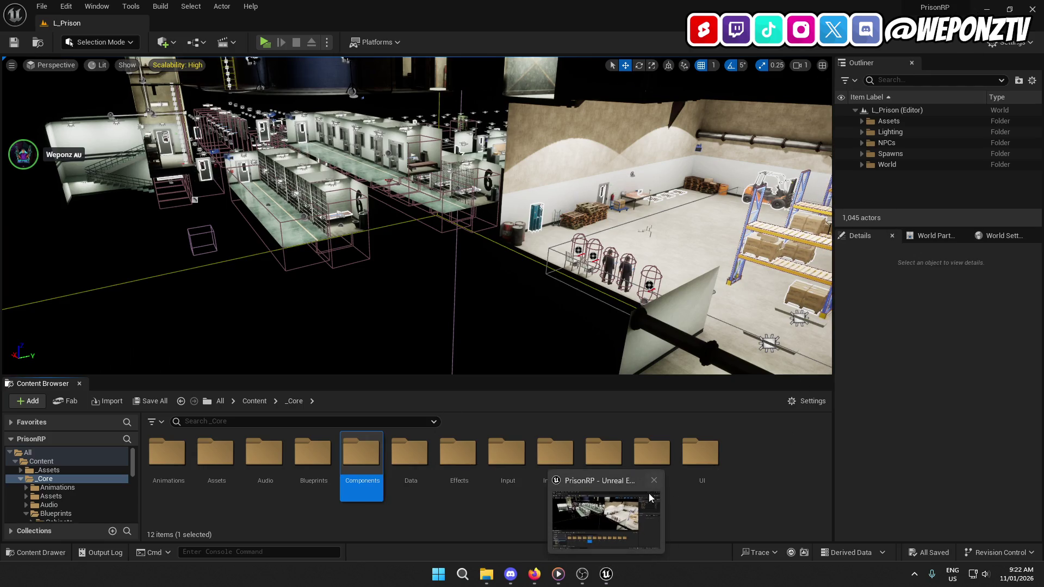
Step: Close the Unreal Editor and review the tasks and bugs listed in Bugs.txt
left_click(654, 481)
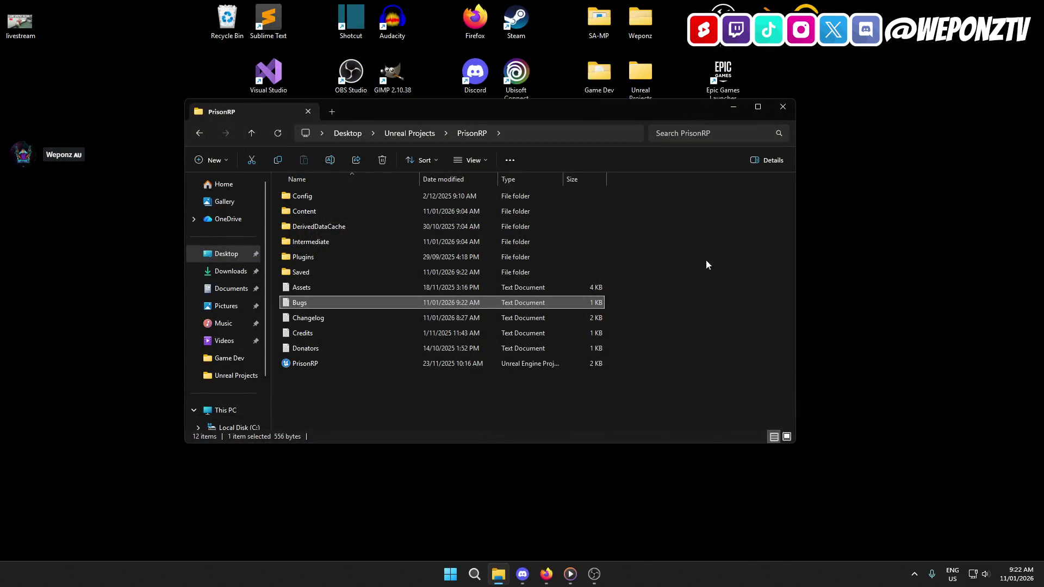
double_click(334, 302)
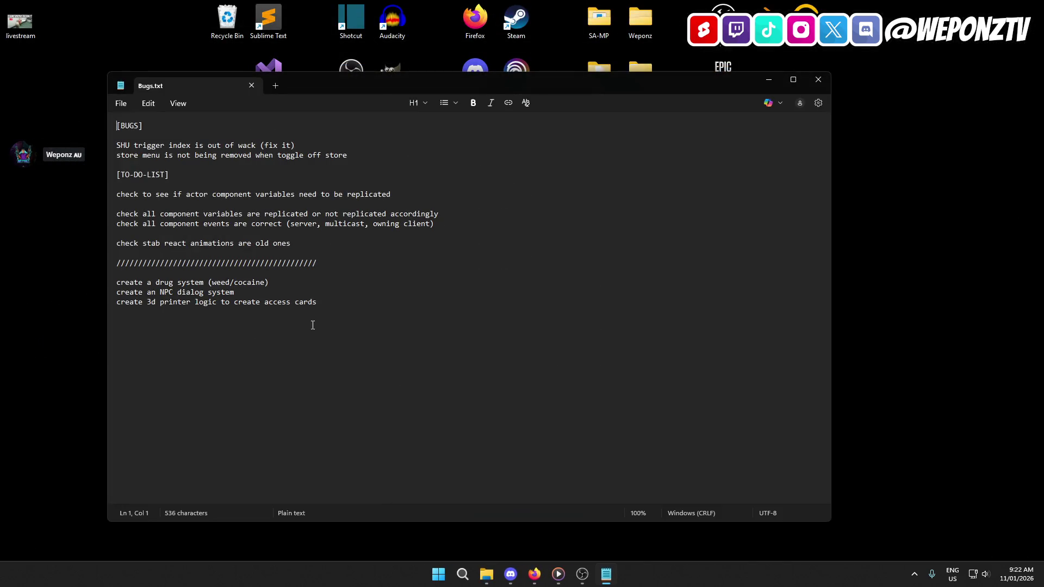
left_click_drag(440, 214, 116, 214)
left_click(397, 194)
left_click_drag(296, 146, 116, 145)
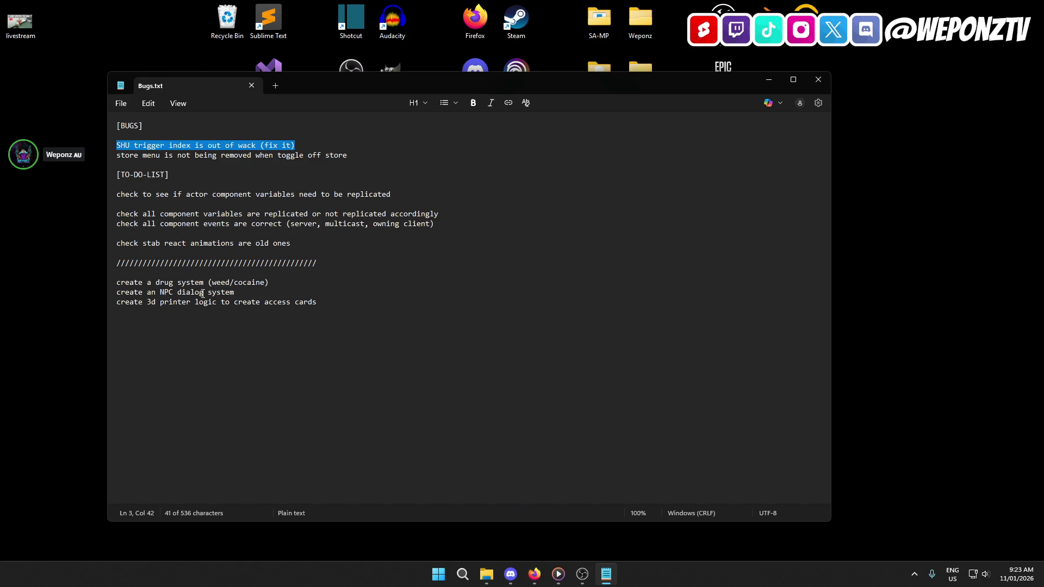
left_click_drag(326, 302, 112, 282)
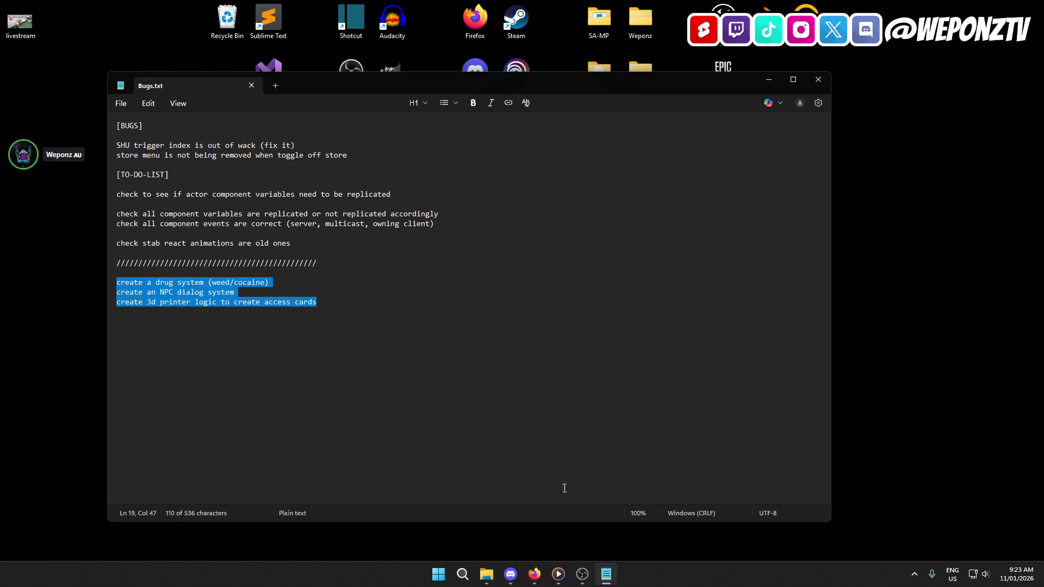
left_click(337, 274)
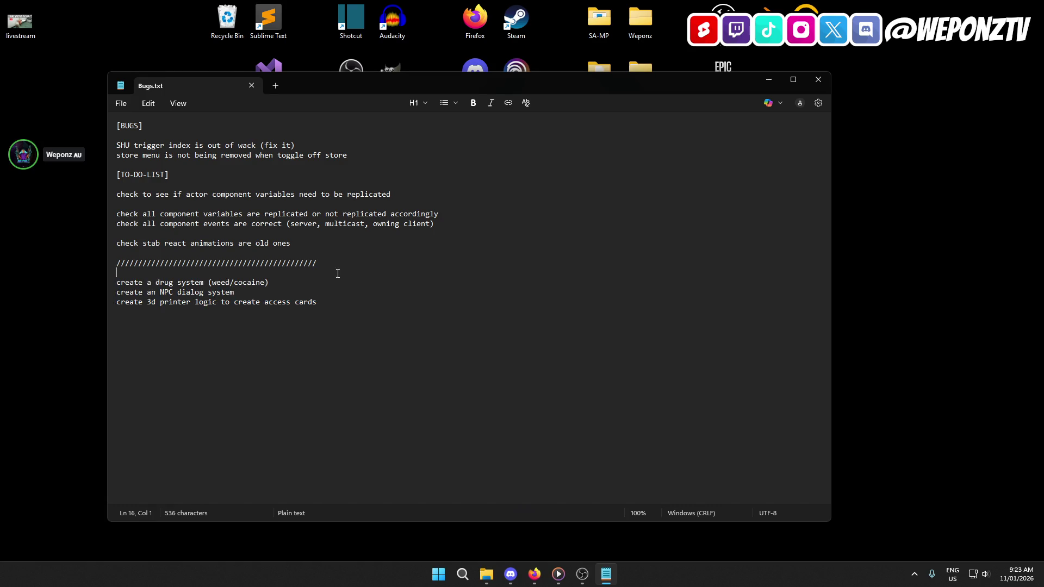
left_click(324, 261)
Step: Look over the three create tasks again, then close Bugs.txt and the PrisonRP folder window
left_click_drag(326, 303, 112, 282)
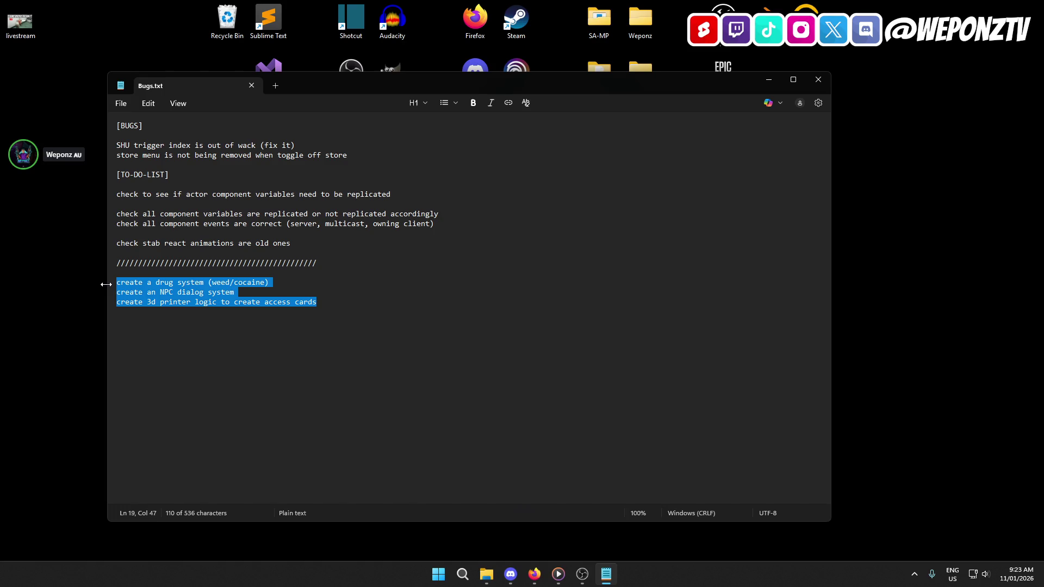
left_click(336, 302)
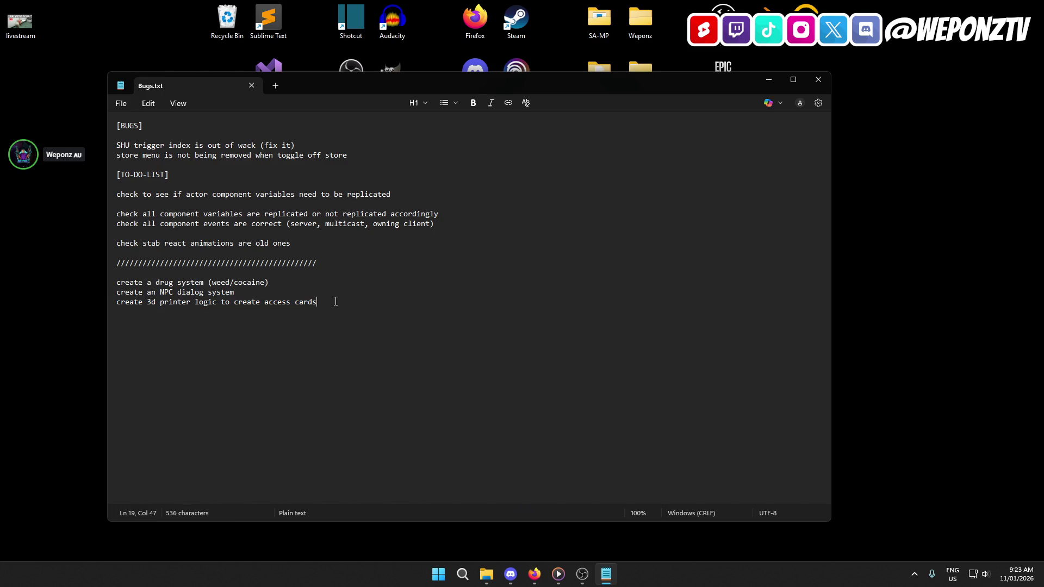
left_click(823, 85)
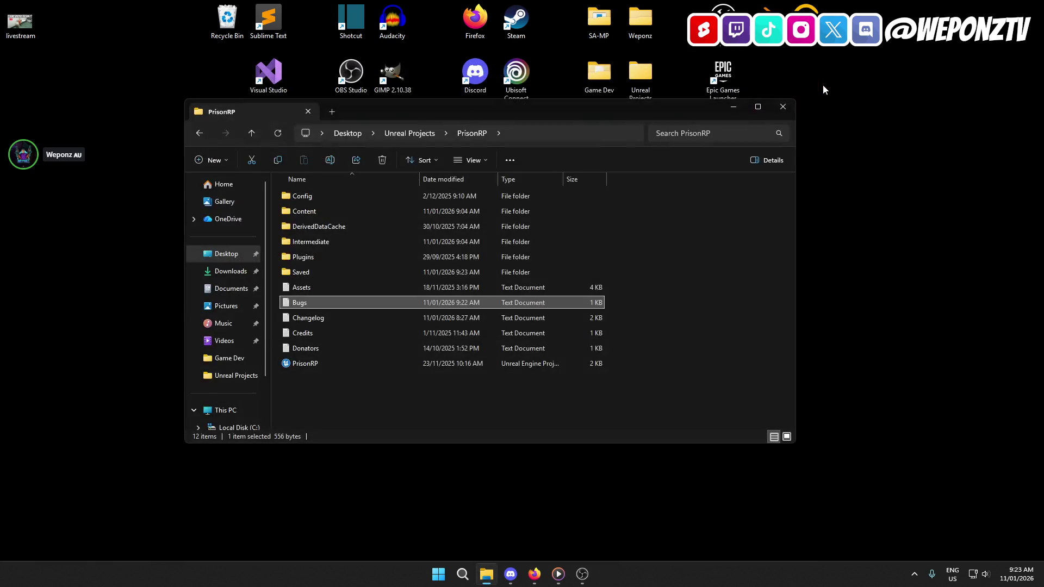
left_click(783, 108)
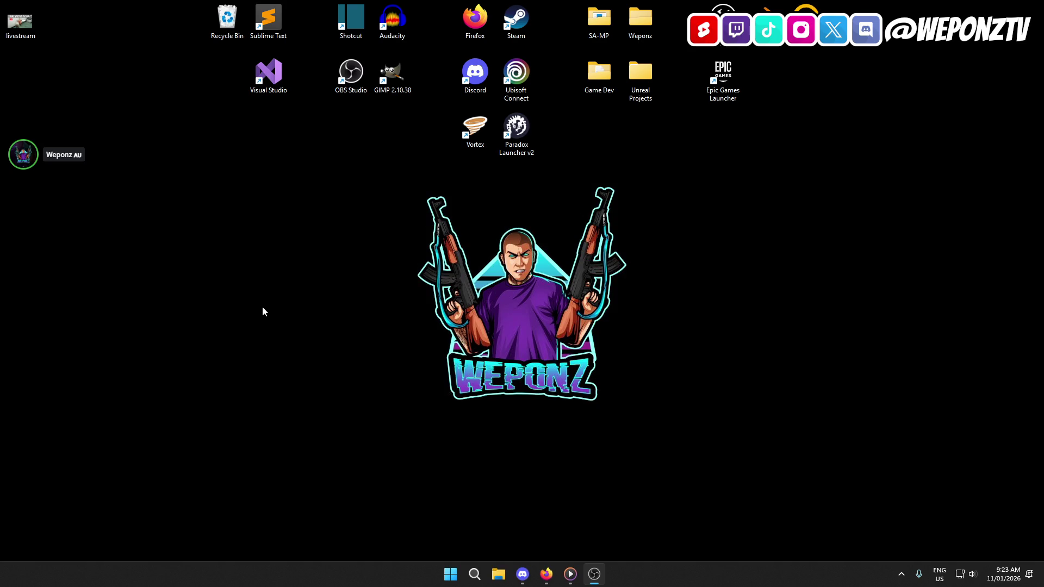
Step: Maximize Discord and open the #livestreams channel on Weponz' Official Discord
left_click(522, 575)
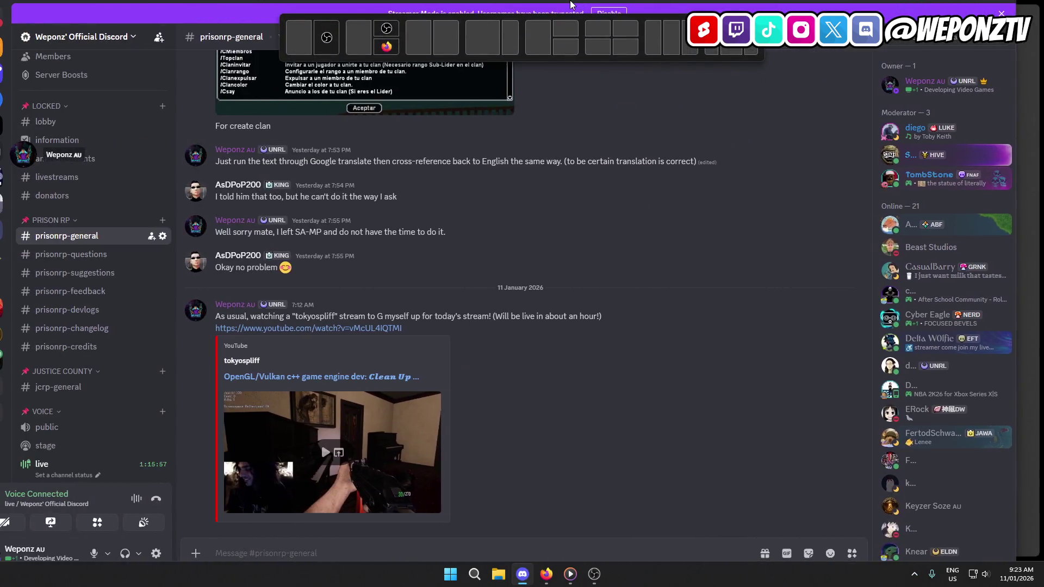
mouse_move(552, 7)
left_mouse_down()
mouse_move(551, 25)
mouse_move(522, 11)
left_mouse_up()
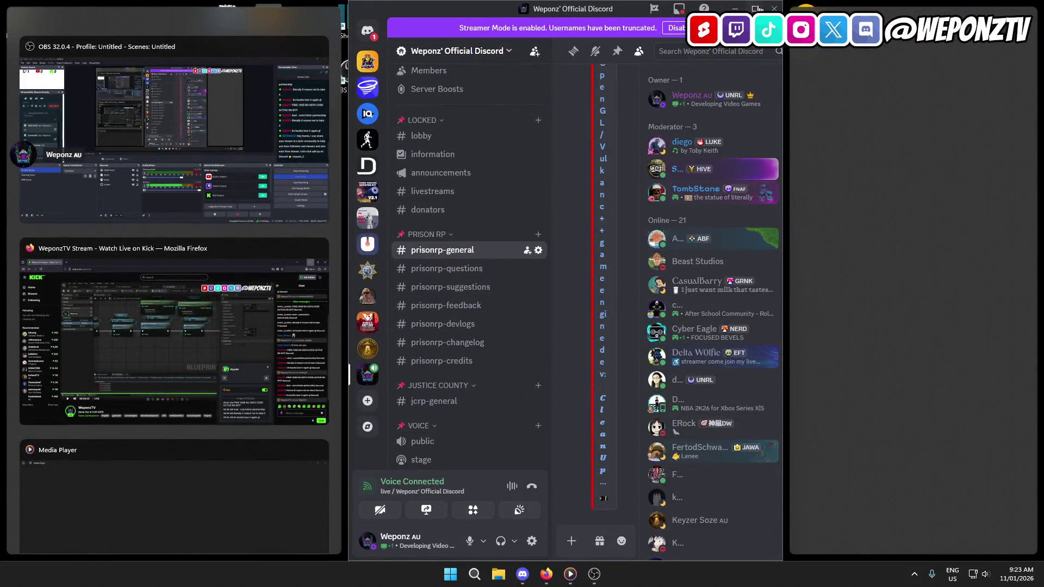
key("super+Up")
left_click(87, 197)
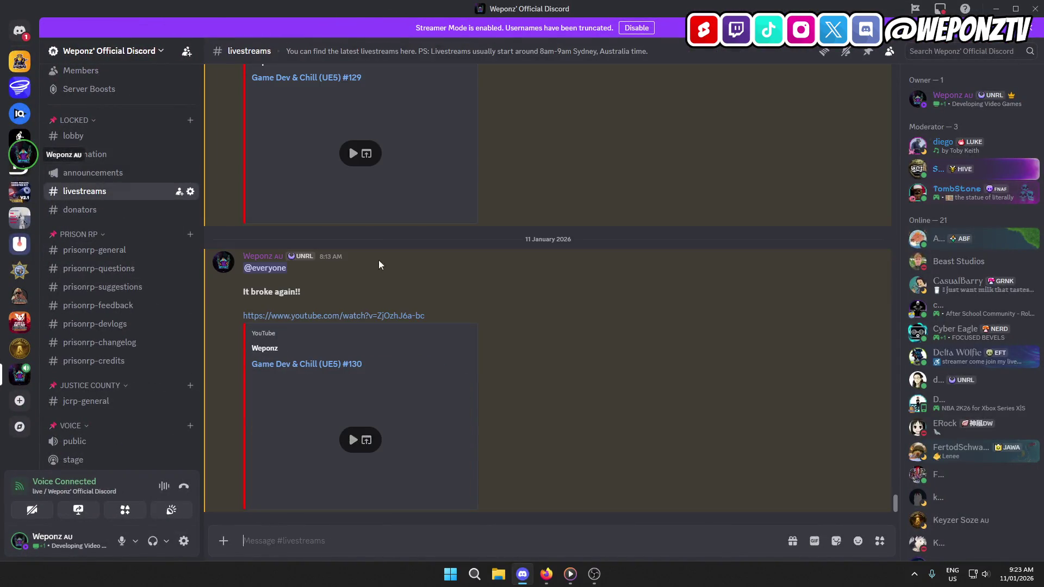